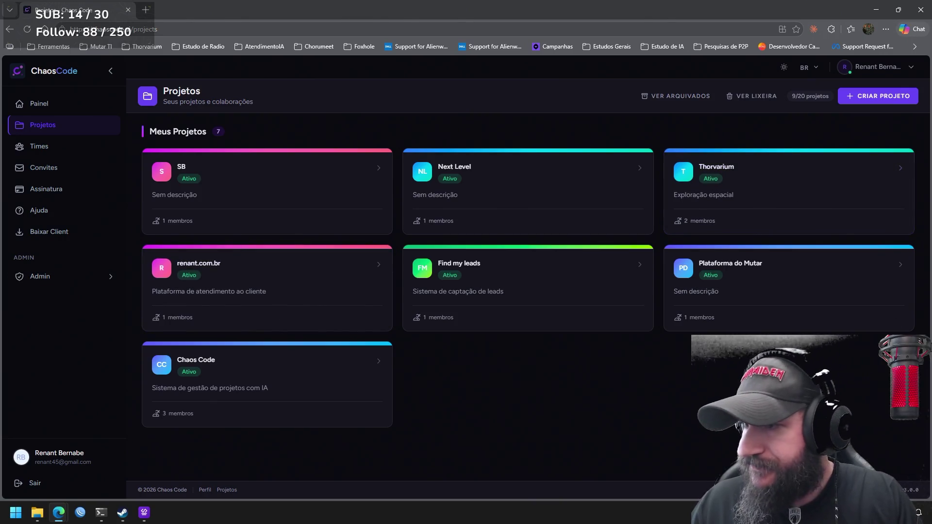
Step: Open Plataforma do Mutar, browse its Rascunho and Em Revisão wiki articles, then show its Kanban board
{"action": "left_click", "coordinate": [797, 289]}
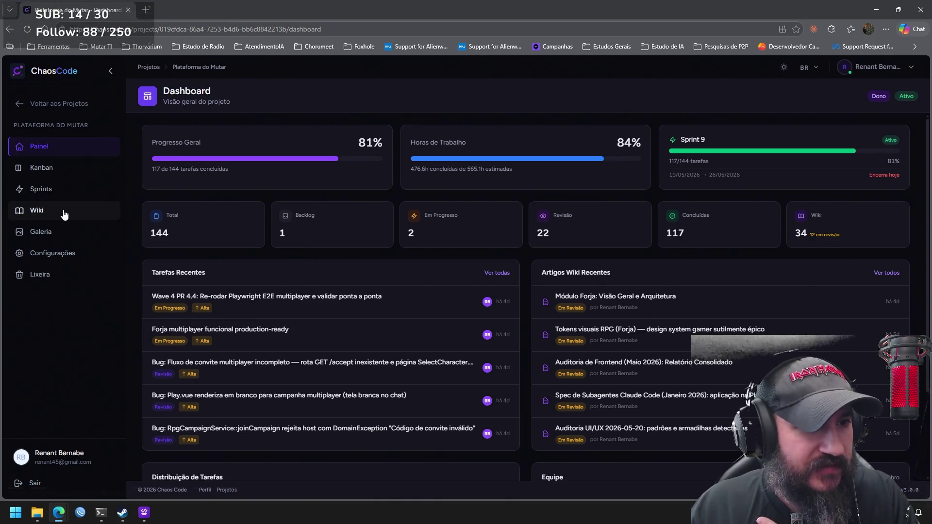
{"action": "left_click", "coordinate": [65, 214]}
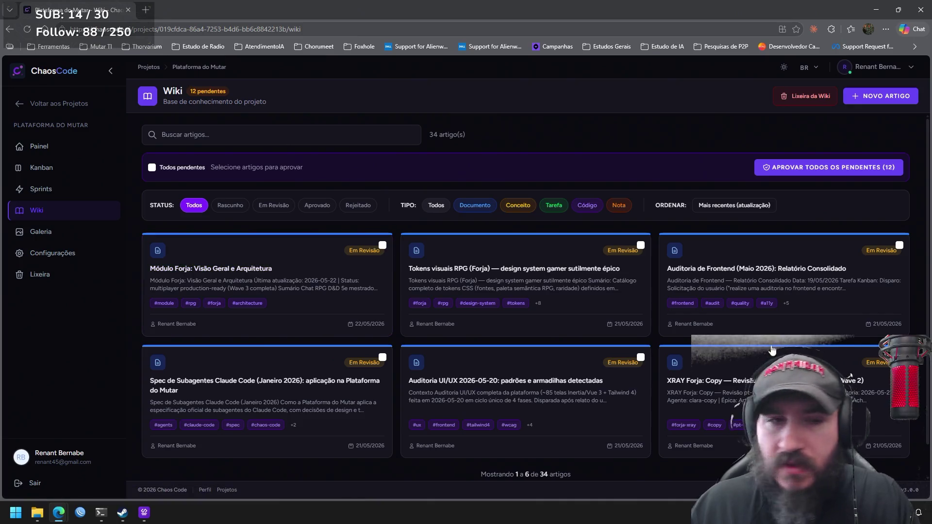
{"action": "left_click", "coordinate": [238, 209]}
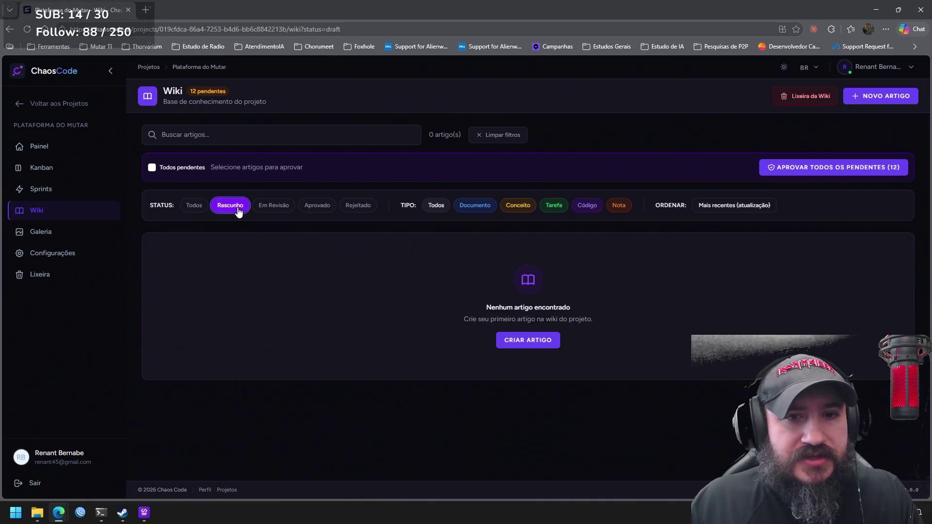
{"action": "left_click", "coordinate": [274, 212]}
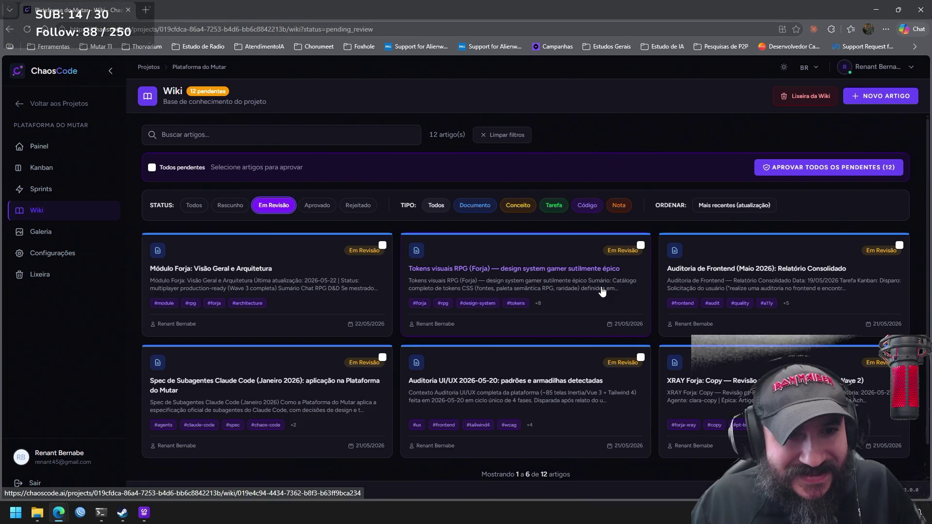
{"action": "left_click", "coordinate": [63, 170]}
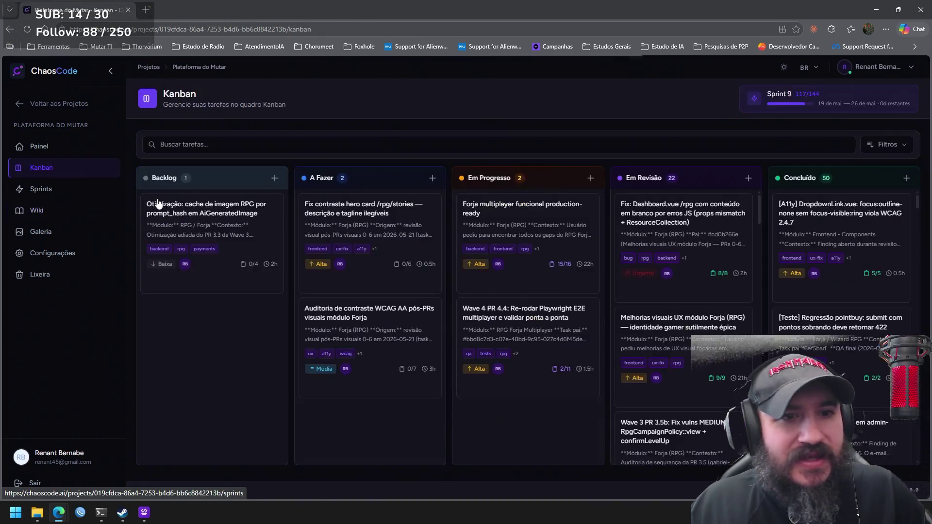
Step: Look over the Kanban board, then search the Start menu for the terminal app
{"action": "mouse_move", "coordinate": [580, 387]}
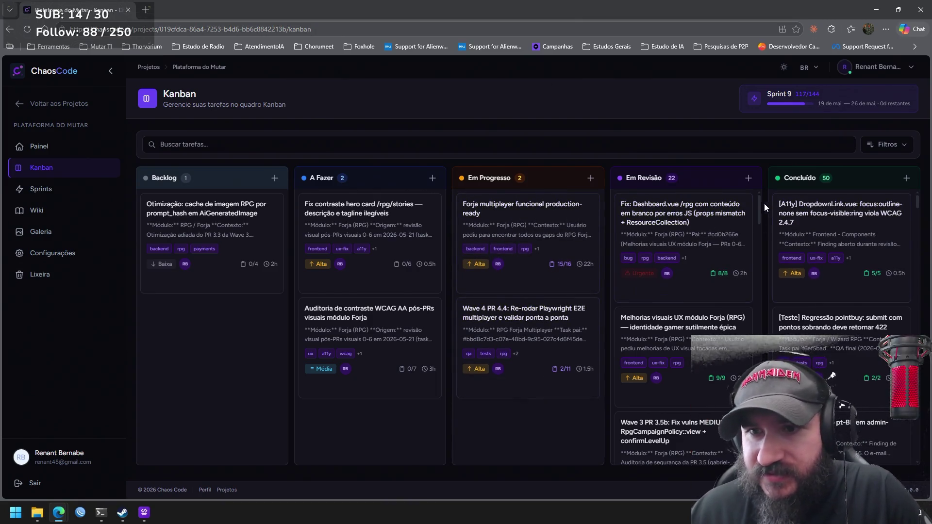
{"action": "scroll", "coordinate": [757, 218], "scroll_direction": "down", "scroll_amount": 5}
{"action": "scroll", "coordinate": [754, 232], "scroll_direction": "up", "scroll_amount": 5}
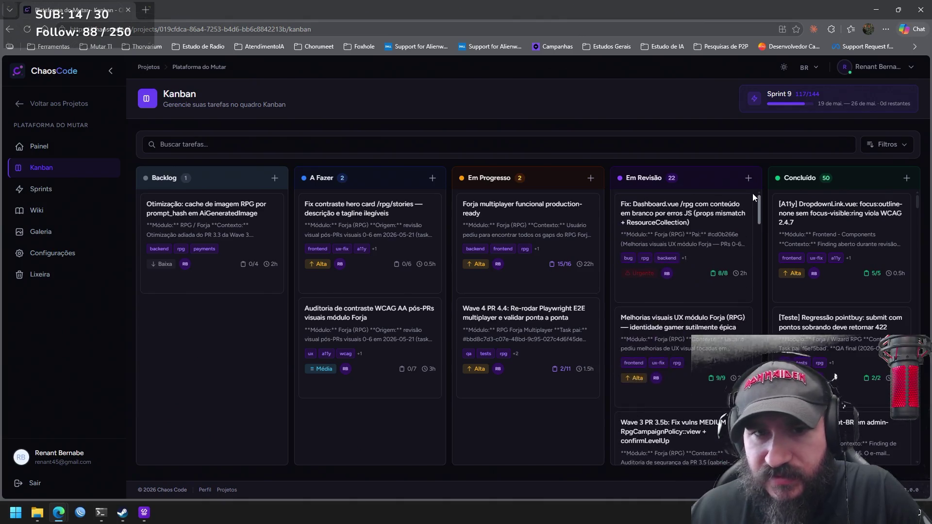
{"action": "mouse_move", "coordinate": [524, 337]}
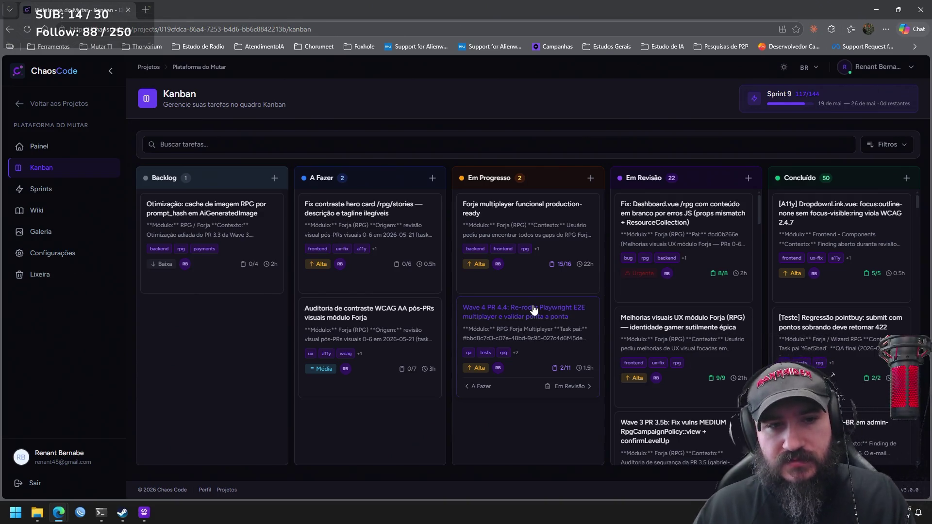
{"action": "mouse_move", "coordinate": [578, 263]}
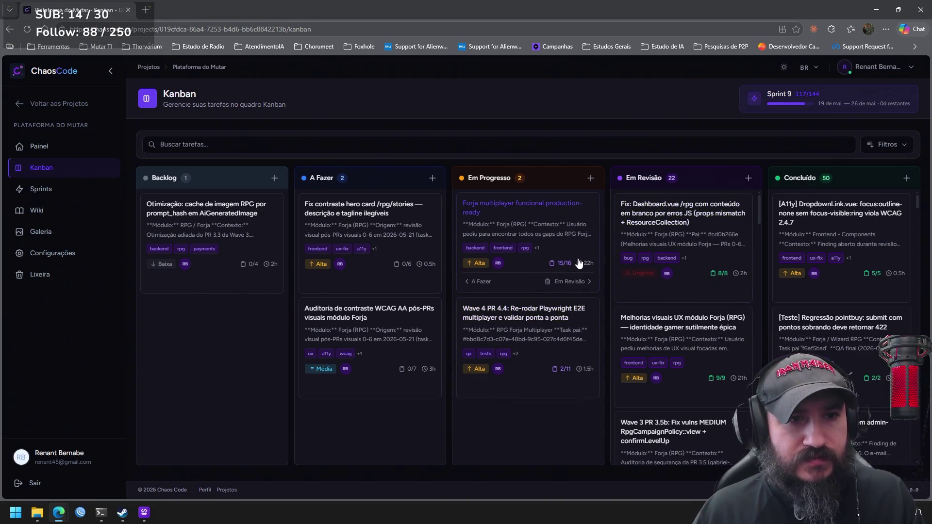
{"action": "key", "text": "super"}
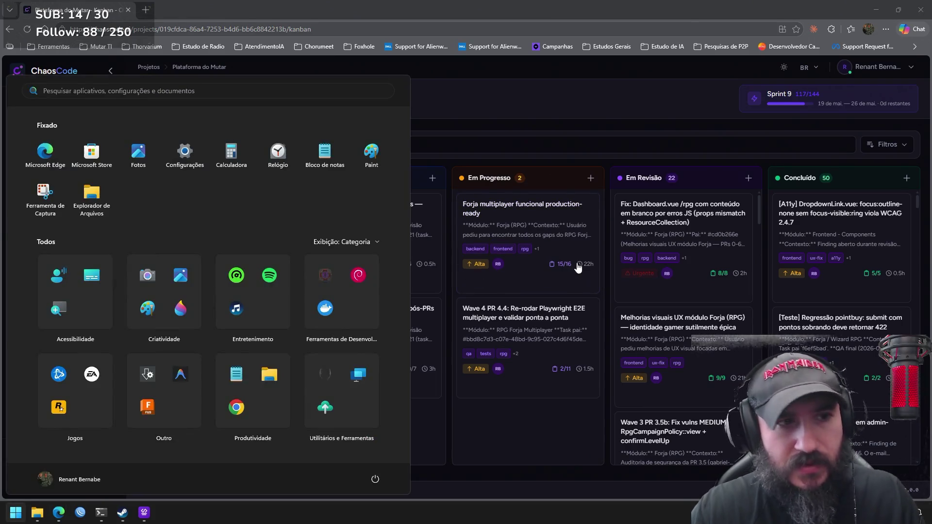
{"action": "type", "text": "devb"}
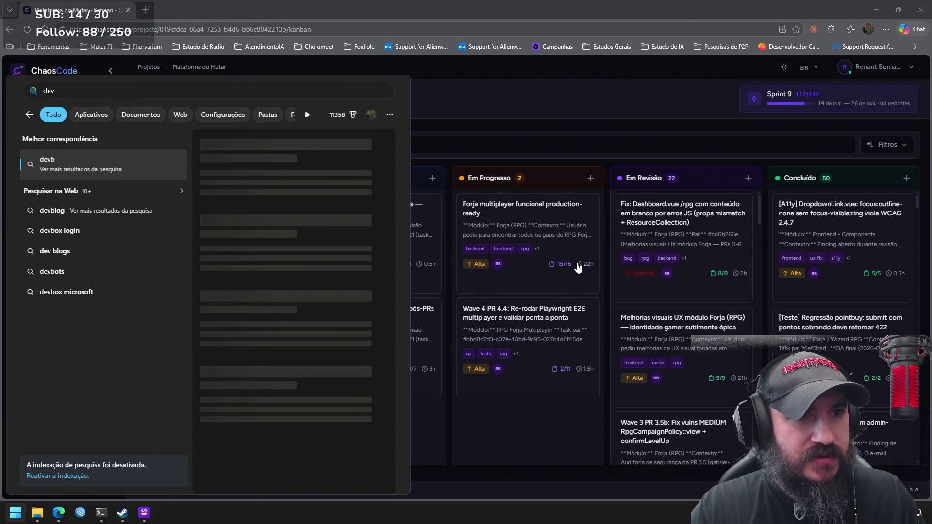
{"action": "key", "text": "BackSpace"}
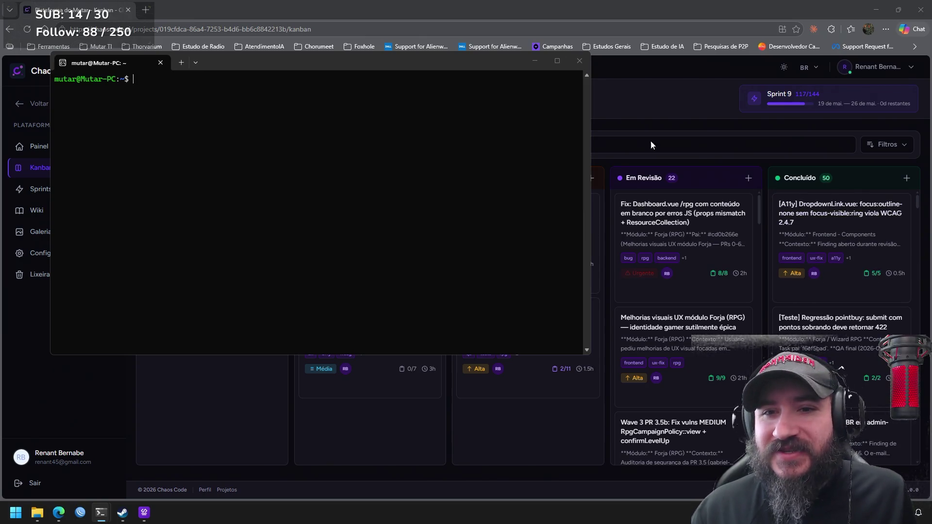
Step: Return to the Kanban board and open task T-653 'Forja multiplayer funcional production-ready'
{"action": "left_click", "coordinate": [650, 88]}
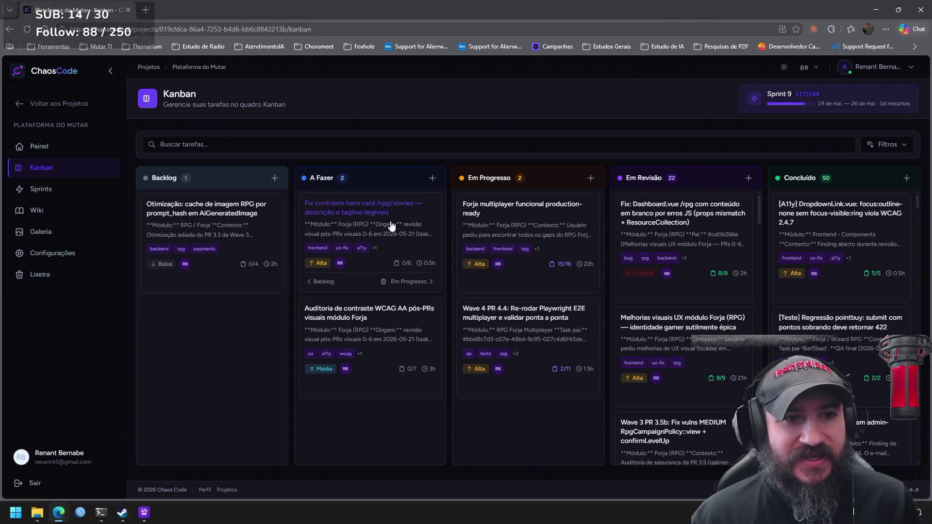
{"action": "mouse_move", "coordinate": [532, 228]}
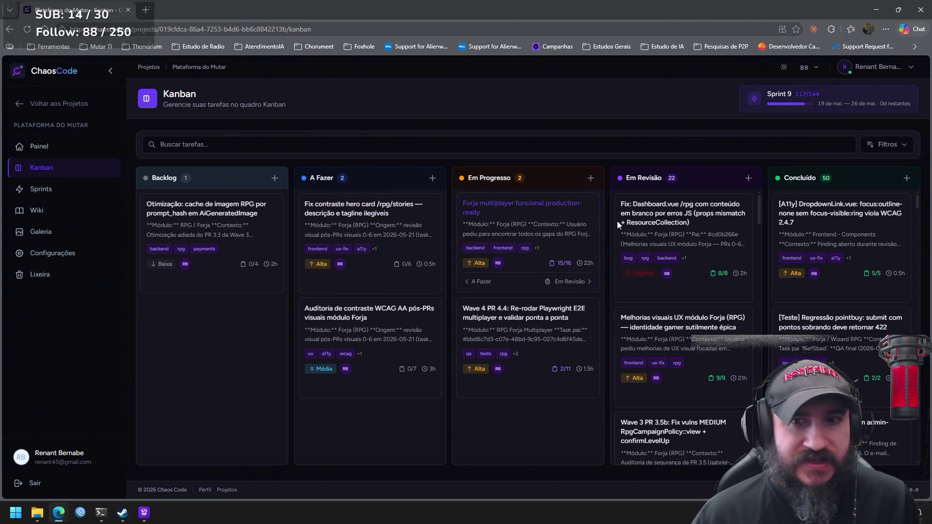
{"action": "left_click", "coordinate": [520, 206]}
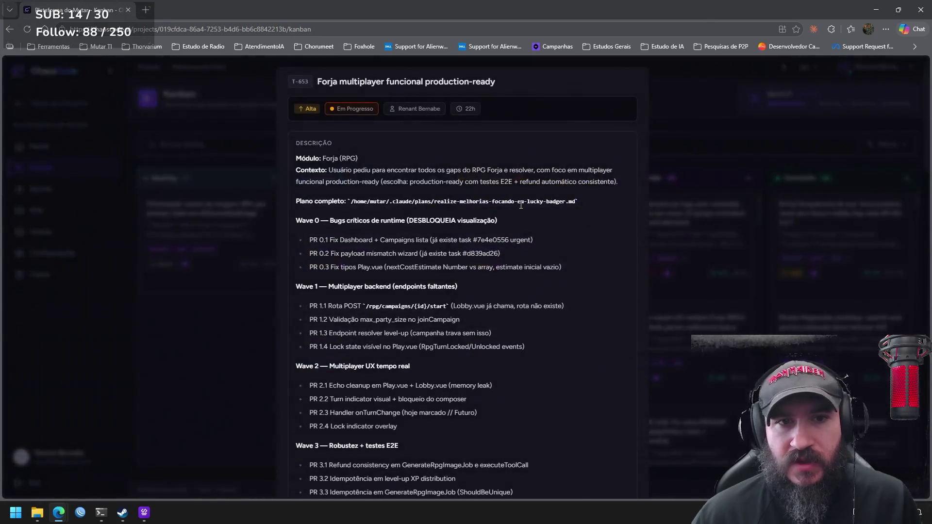
Step: Scroll through the Forja task's description down to its 15/16 checklist, then close the task
{"action": "scroll", "coordinate": [496, 219], "scroll_direction": "down", "scroll_amount": 15}
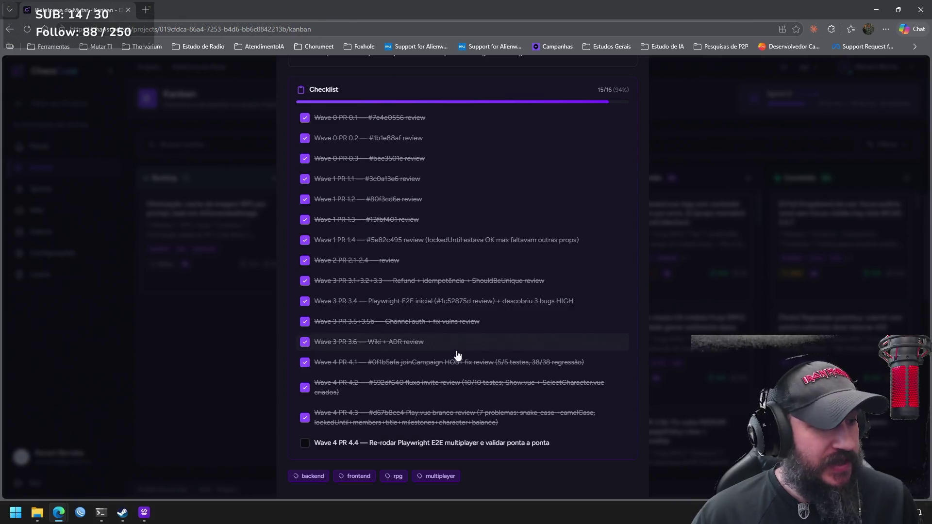
{"action": "middle_click", "coordinate": [562, 69]}
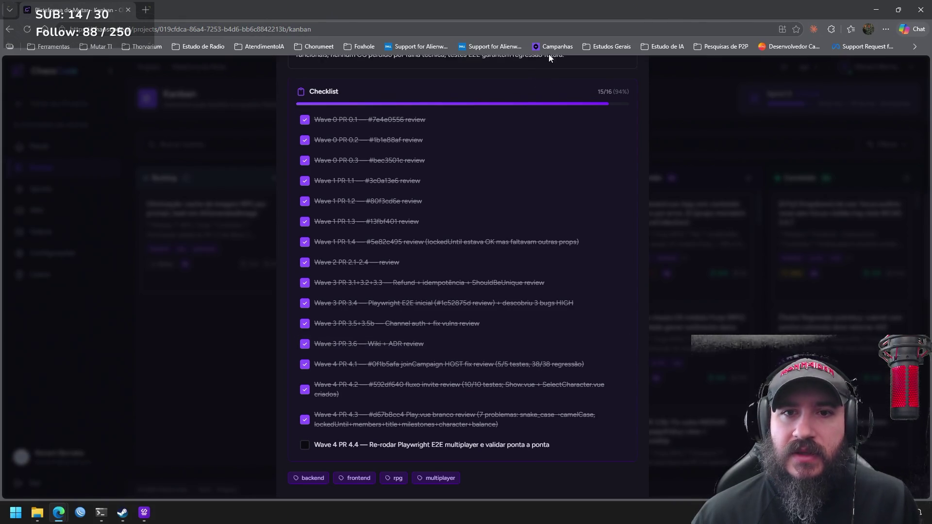
{"action": "scroll", "coordinate": [561, 69], "scroll_direction": "up", "scroll_amount": 2}
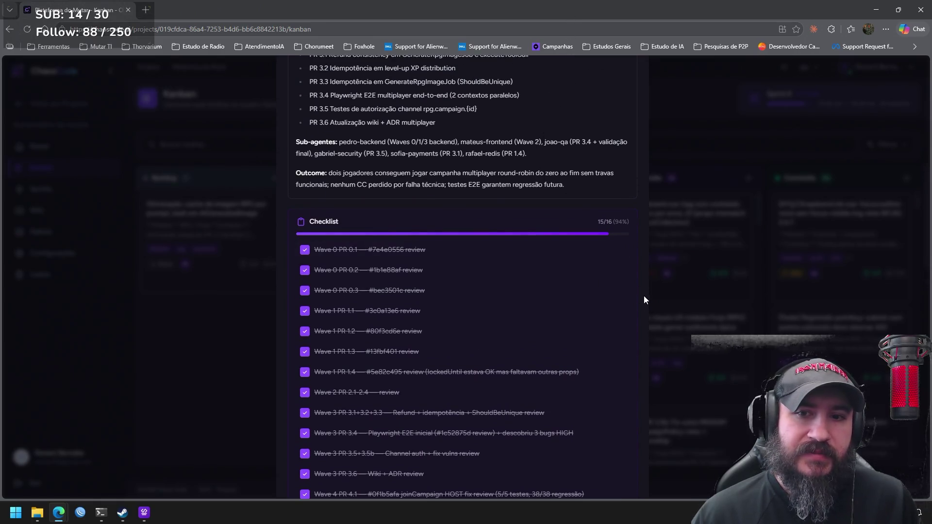
{"action": "scroll", "coordinate": [634, 236], "scroll_direction": "up", "scroll_amount": 8}
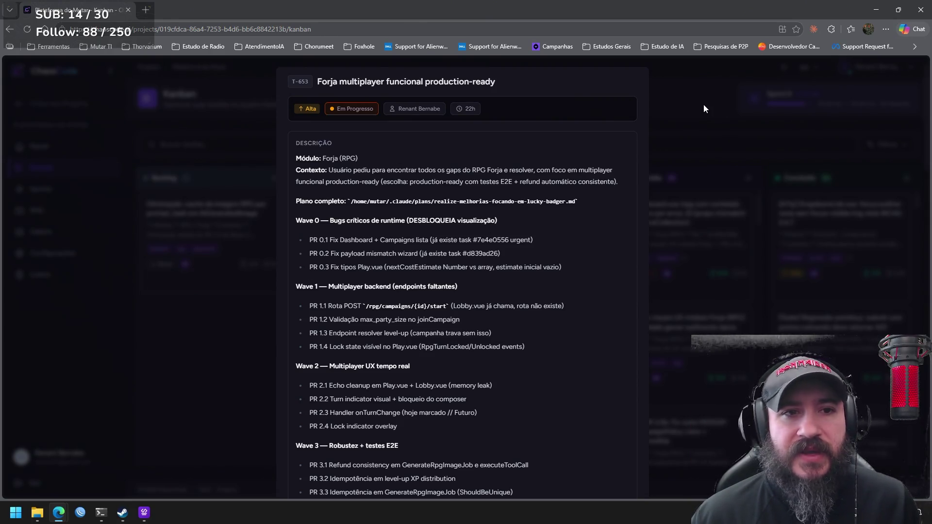
{"action": "left_click", "coordinate": [699, 120]}
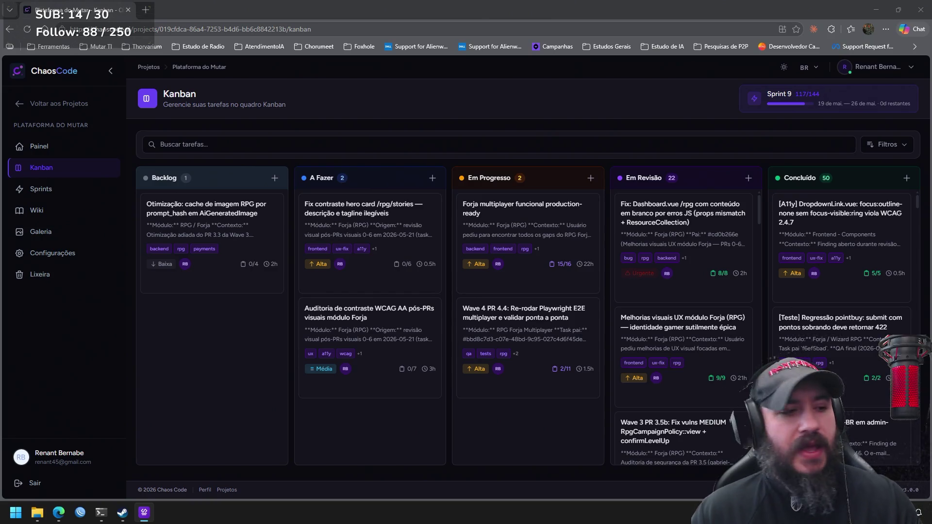
Step: Open a new Edge tab beside the Chaos Code Kanban board tab
{"action": "mouse_move", "coordinate": [484, 323]}
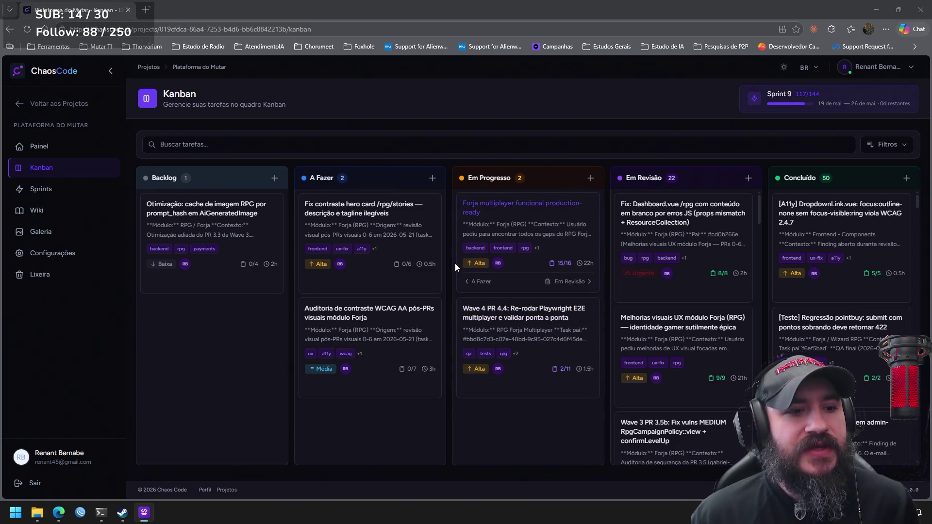
{"action": "left_click", "coordinate": [144, 13]}
{"action": "key", "text": "ctrl+w"}
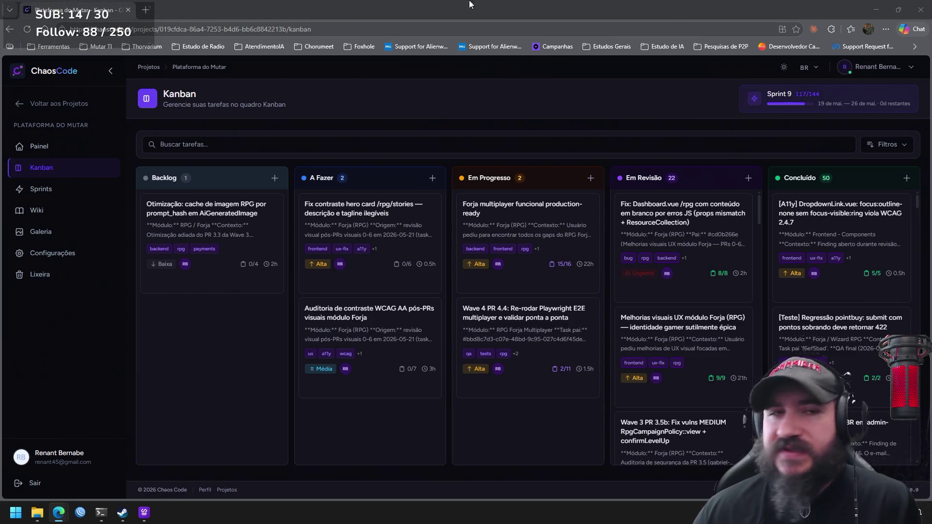
{"action": "left_click", "coordinate": [145, 9]}
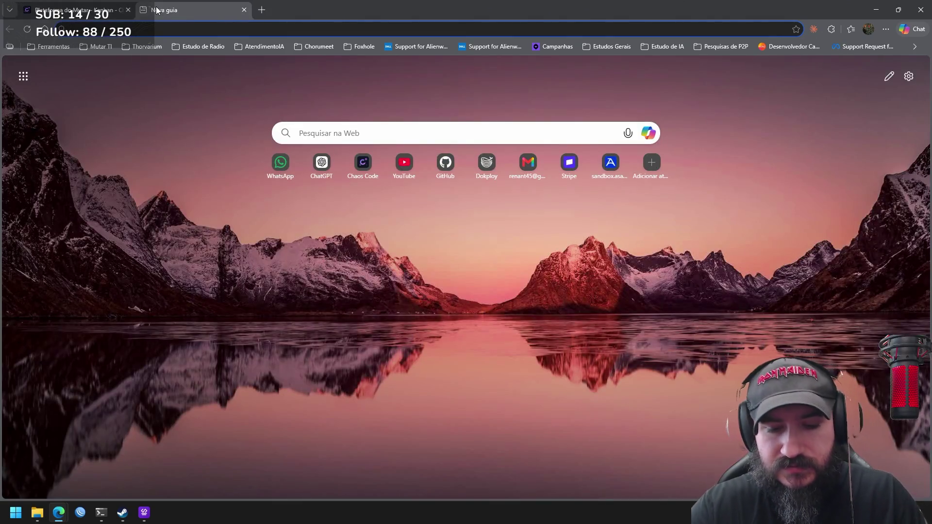
Step: Search the web for 'minas summit 2026' and open the official event site
{"action": "type", "text": "minas summit 2026"}
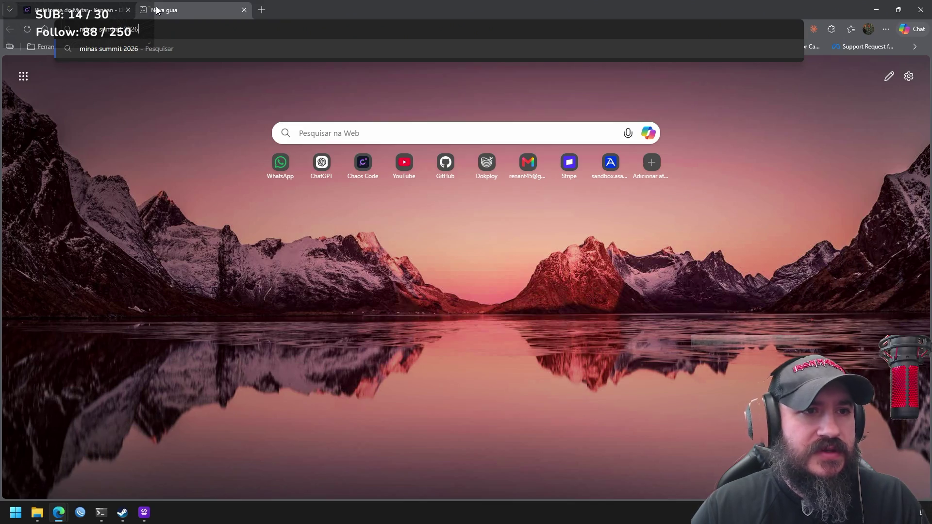
{"action": "key", "text": "Return"}
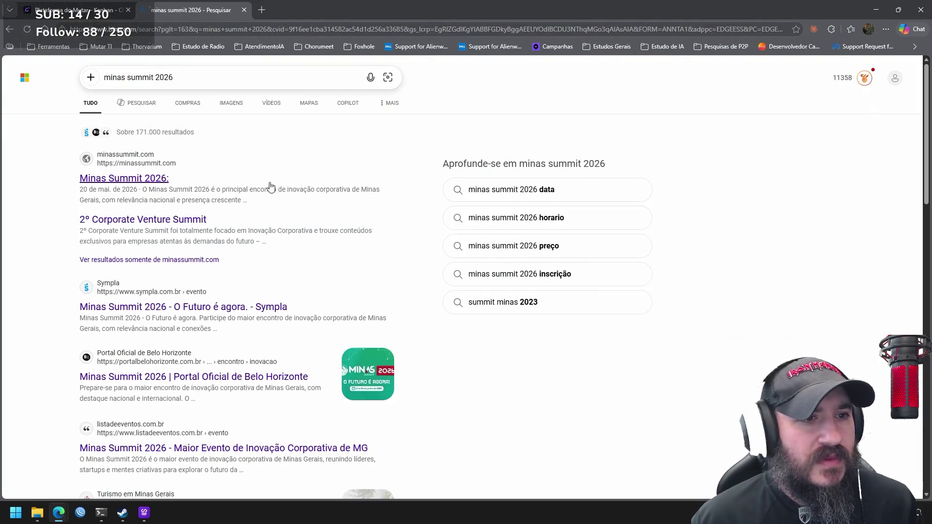
{"action": "left_click", "coordinate": [134, 179]}
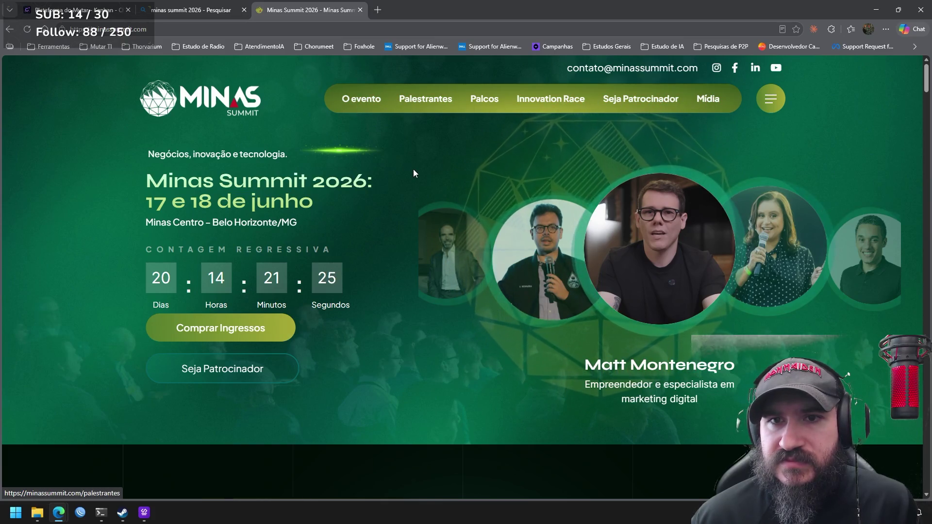
Step: Scroll down to the Patrocinadores section and screenshot the grid of sponsor logos
{"action": "scroll", "coordinate": [413, 172], "scroll_direction": "down", "scroll_amount": 15}
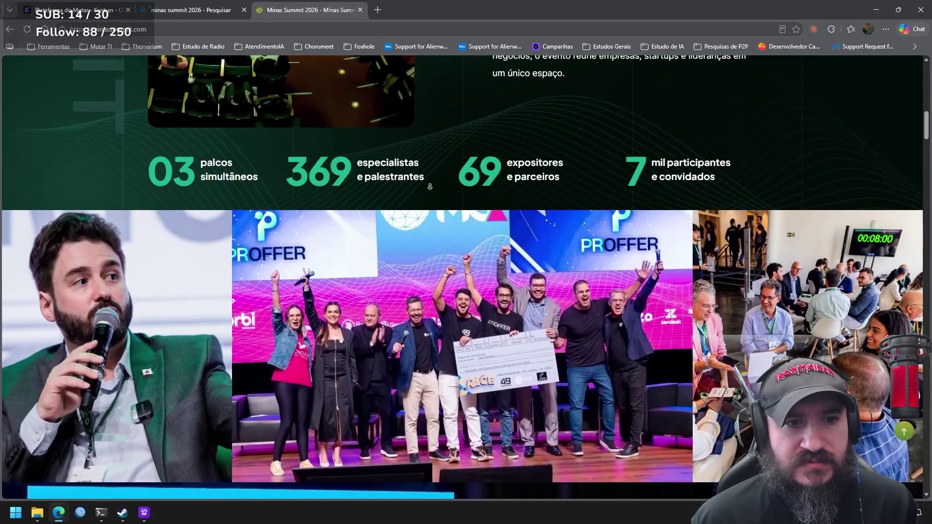
{"action": "scroll", "coordinate": [430, 187], "scroll_direction": "down", "scroll_amount": 2}
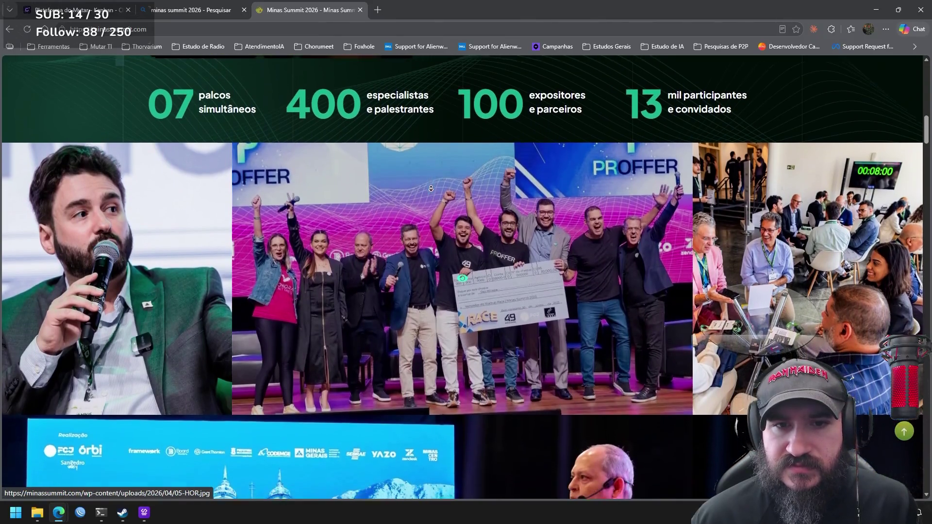
{"action": "scroll", "coordinate": [431, 188], "scroll_direction": "down", "scroll_amount": 1}
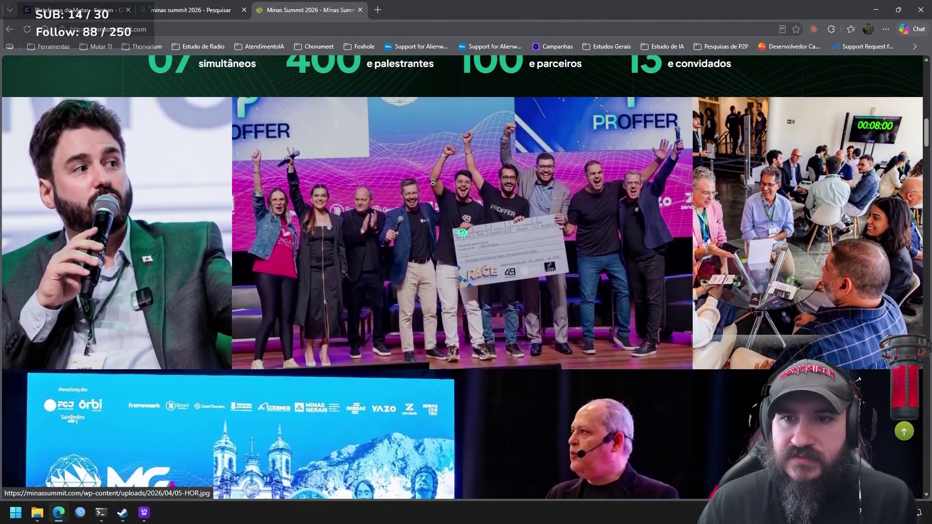
{"action": "scroll", "coordinate": [432, 183], "scroll_direction": "down", "scroll_amount": 1}
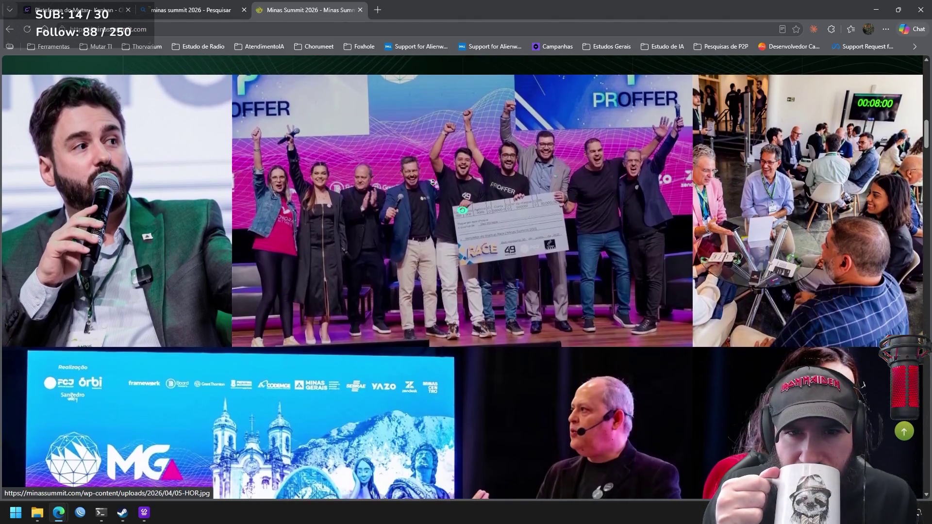
{"action": "scroll", "coordinate": [433, 182], "scroll_direction": "down", "scroll_amount": 1}
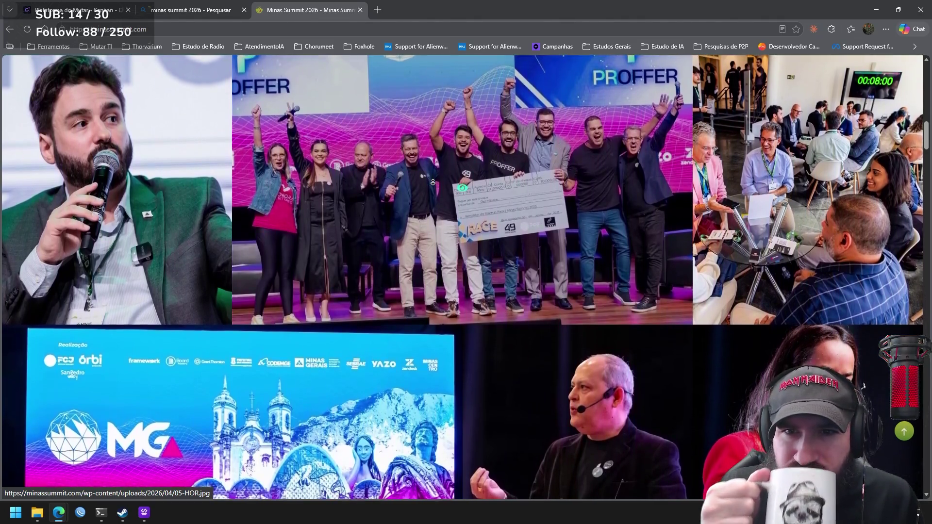
{"action": "scroll", "coordinate": [433, 183], "scroll_direction": "down", "scroll_amount": 1}
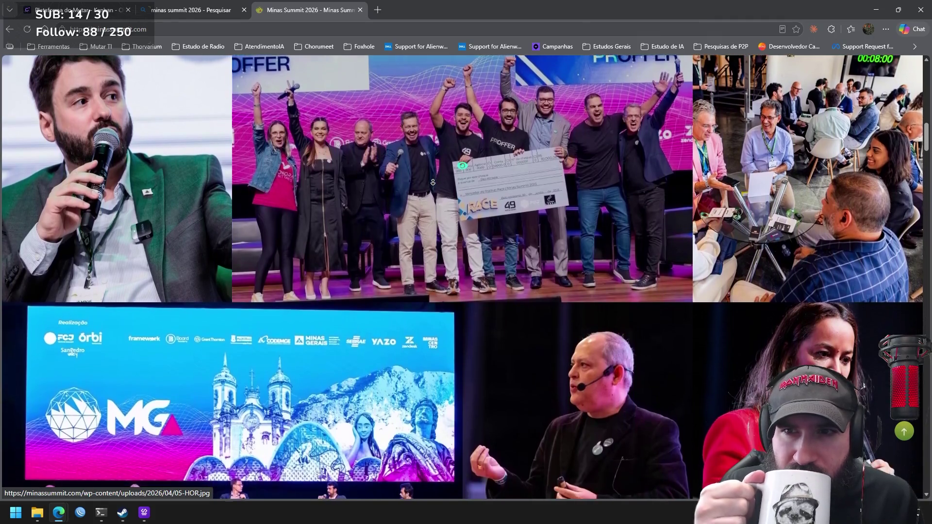
{"action": "scroll", "coordinate": [433, 183], "scroll_direction": "down", "scroll_amount": 1}
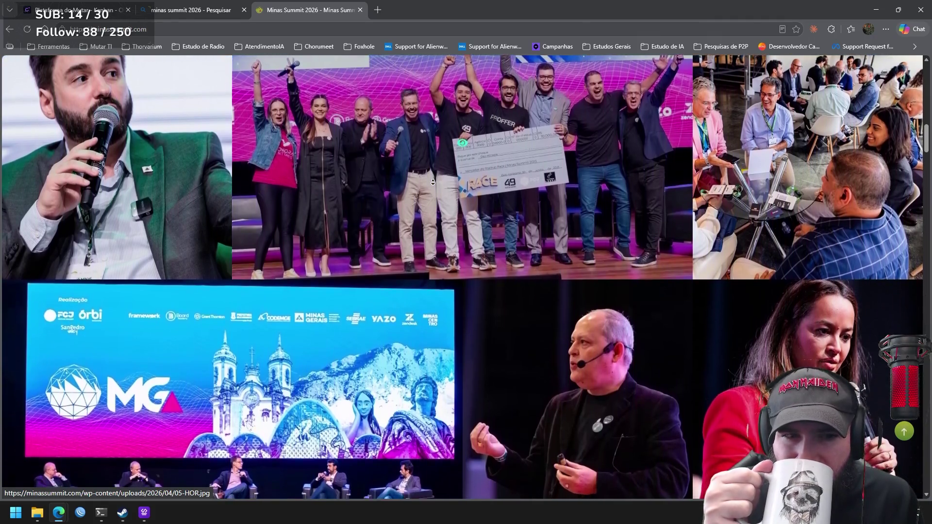
{"action": "scroll", "coordinate": [433, 182], "scroll_direction": "down", "scroll_amount": 1}
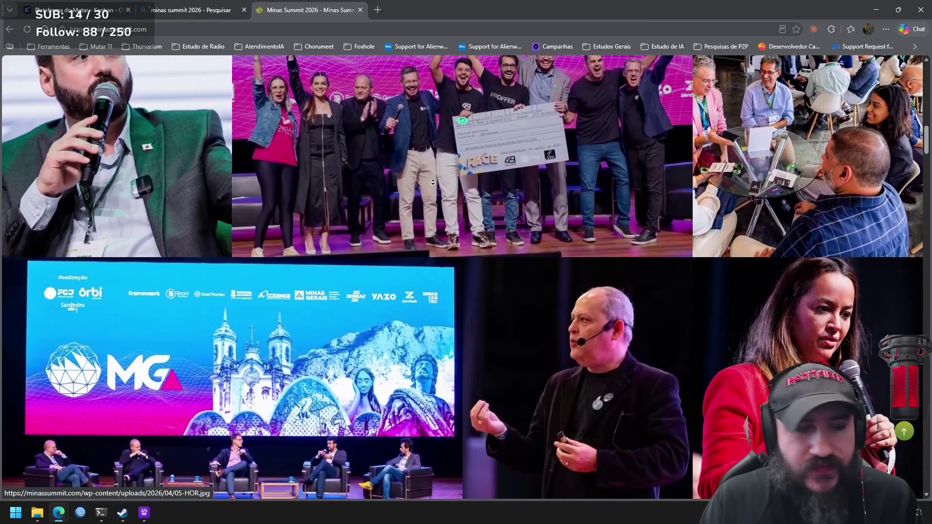
{"action": "scroll", "coordinate": [433, 182], "scroll_direction": "down", "scroll_amount": 5}
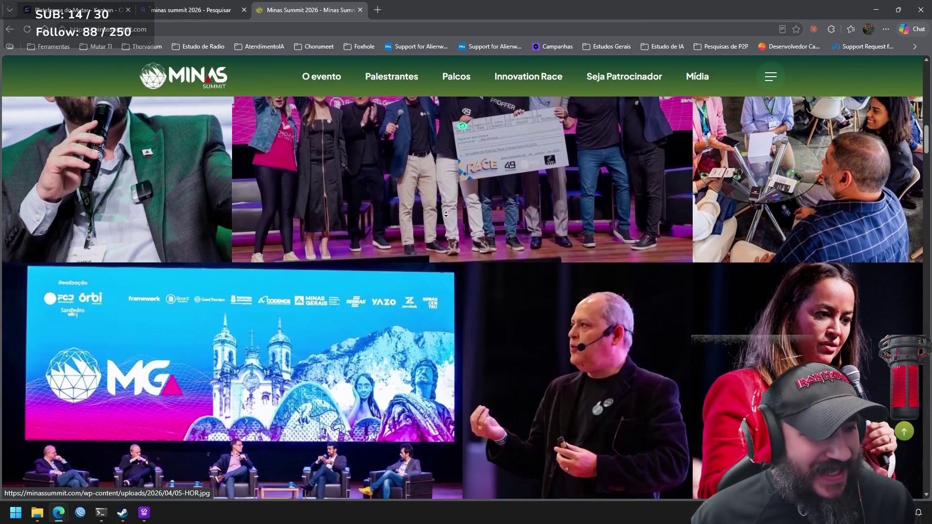
{"action": "scroll", "coordinate": [482, 172], "scroll_direction": "down", "scroll_amount": 15}
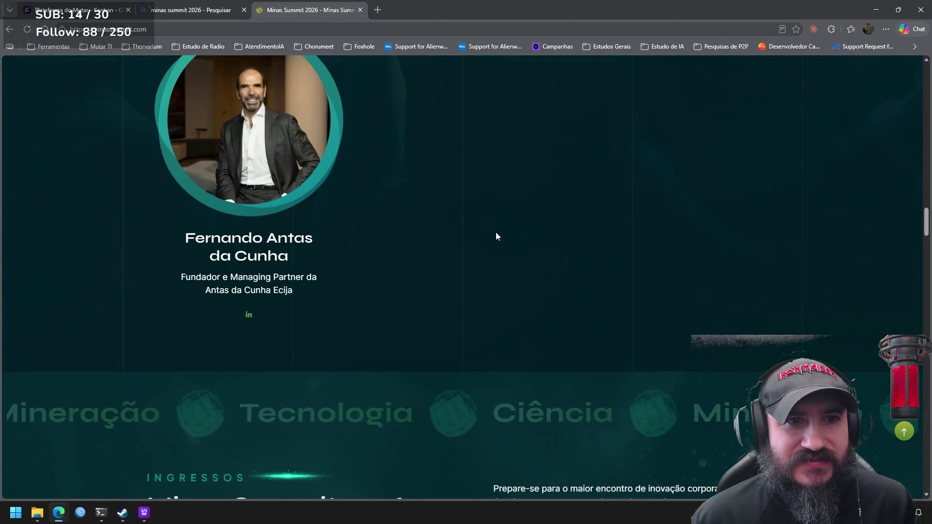
{"action": "scroll", "coordinate": [485, 250], "scroll_direction": "down", "scroll_amount": 10}
{"action": "scroll", "coordinate": [491, 185], "scroll_direction": "up", "scroll_amount": 2}
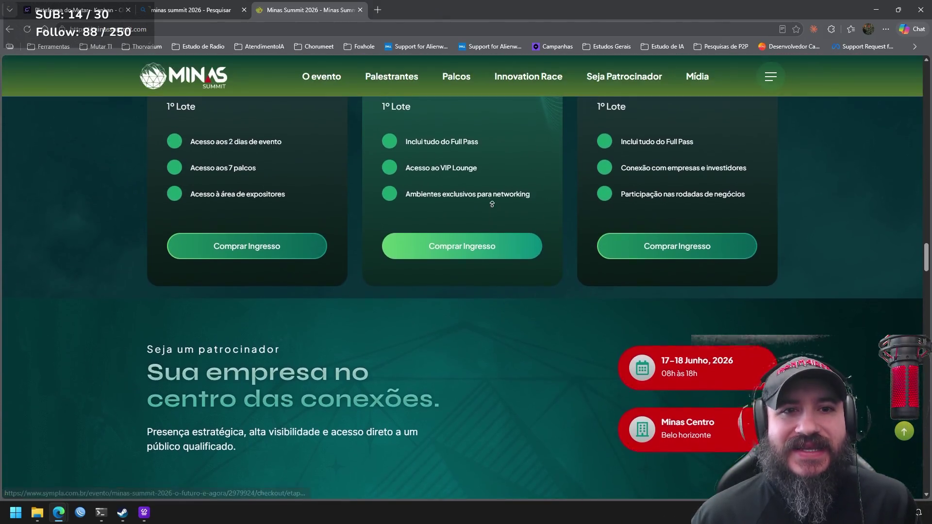
{"action": "scroll", "coordinate": [491, 184], "scroll_direction": "up", "scroll_amount": 3}
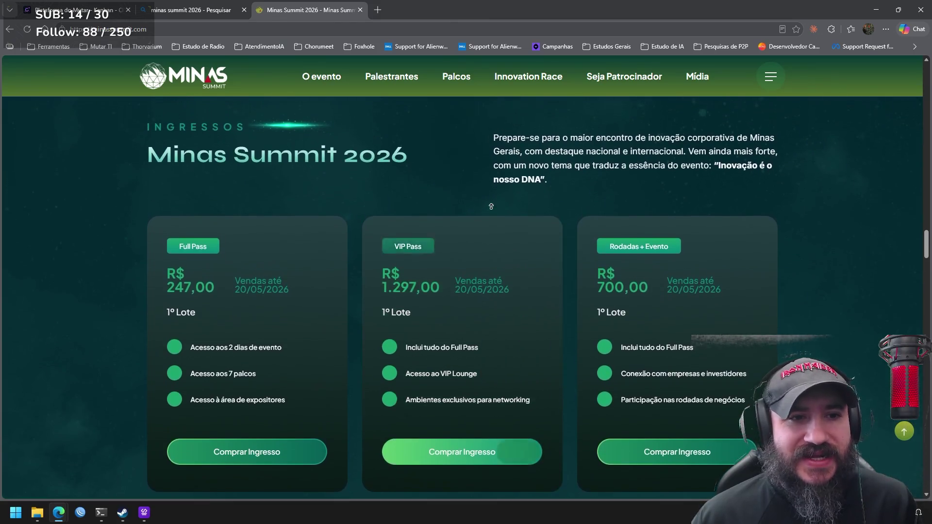
{"action": "scroll", "coordinate": [596, 166], "scroll_direction": "down", "scroll_amount": 20}
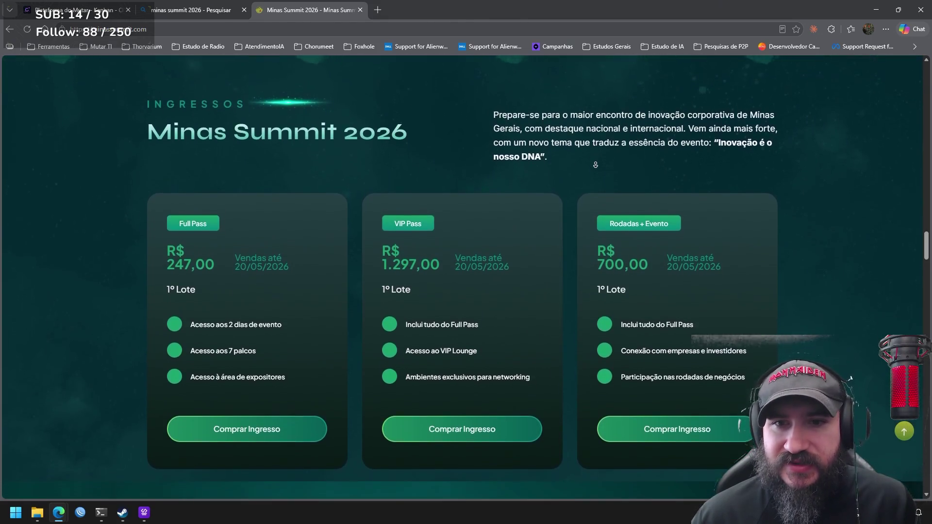
{"action": "scroll", "coordinate": [573, 223], "scroll_direction": "down", "scroll_amount": 15}
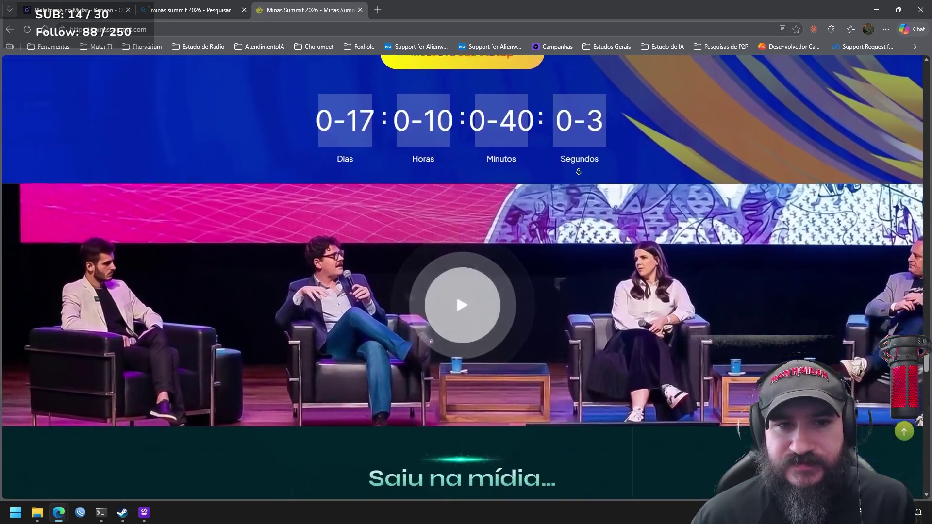
{"action": "scroll", "coordinate": [575, 201], "scroll_direction": "down", "scroll_amount": 10}
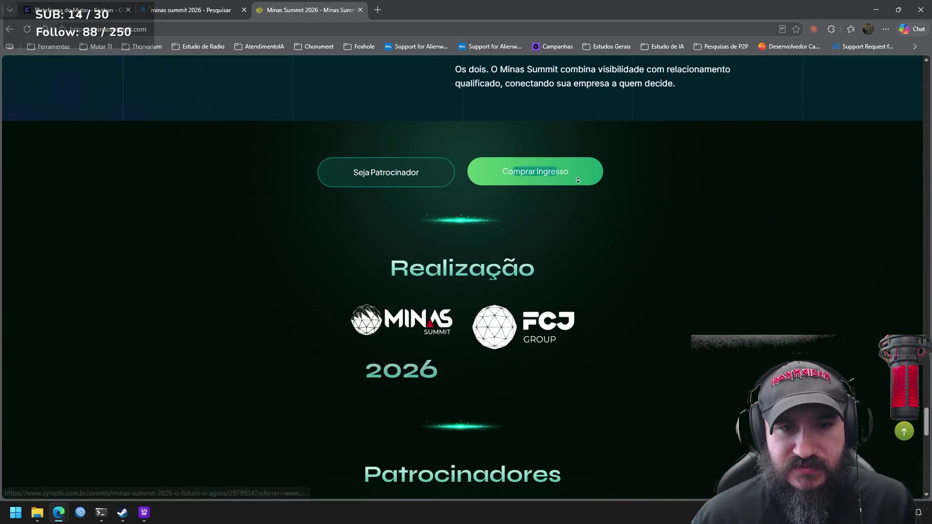
{"action": "scroll", "coordinate": [583, 136], "scroll_direction": "up", "scroll_amount": 3}
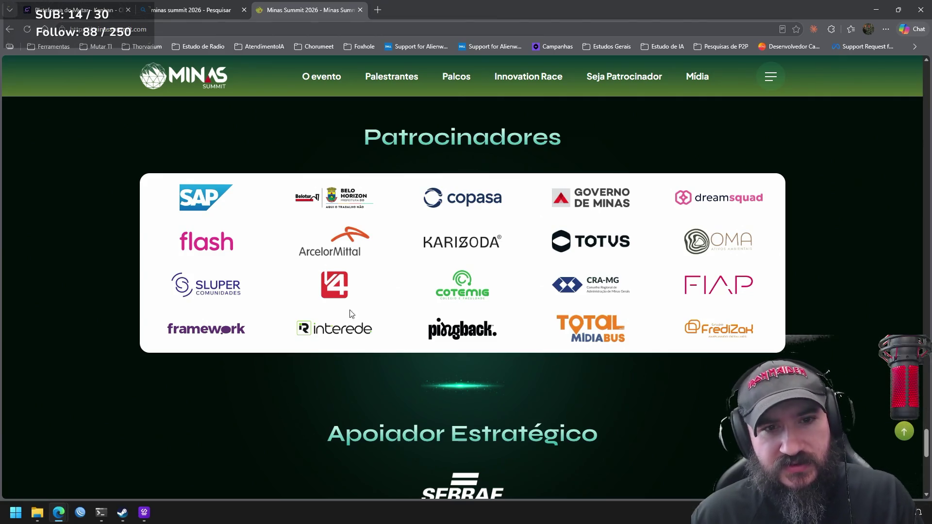
{"action": "key", "text": "super+shift+s"}
{"action": "left_click_drag", "start_coordinate": [153, 177], "coordinate": [777, 347]}
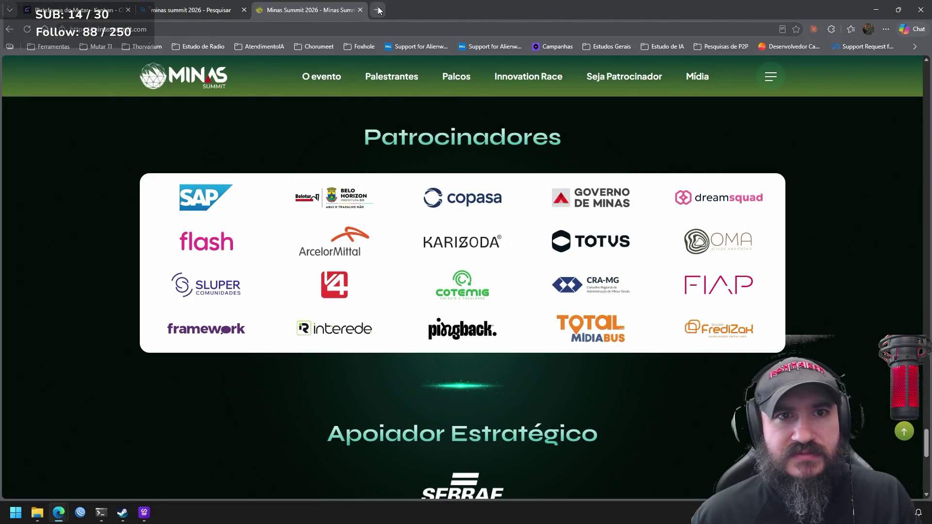
Step: Dock the ChatGPT window as an Edge tab and focus its prompt field
{"action": "left_click", "coordinate": [378, 10]}
{"action": "key", "text": "ctrl+w"}
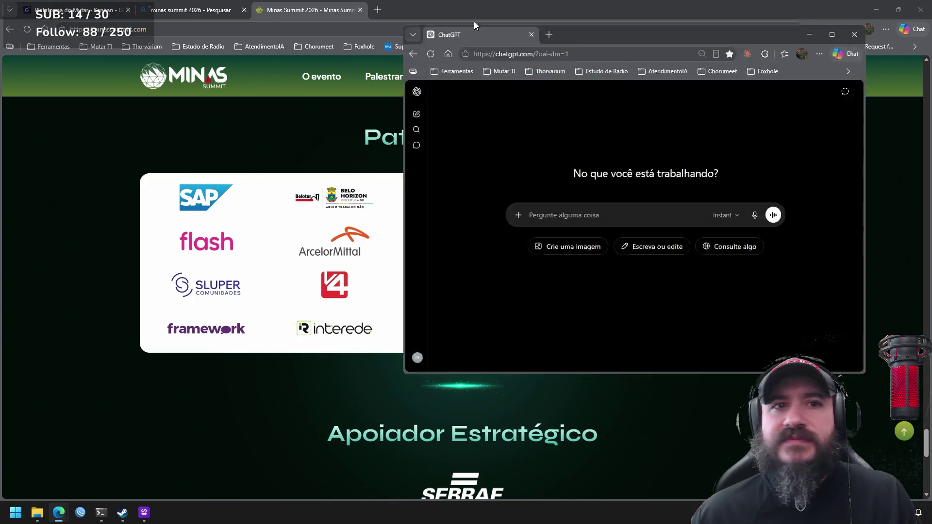
{"action": "left_click_drag", "start_coordinate": [474, 21], "coordinate": [454, 18]}
{"action": "left_click", "coordinate": [463, 252]}
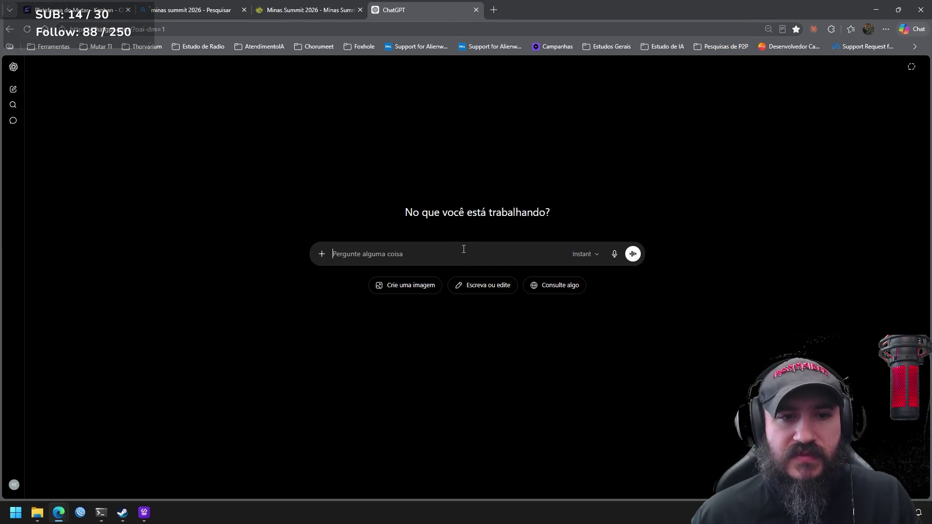
Step: Paste the sponsor screenshot into ChatGPT, ask which companies are public sector, then return to Minas Summit
{"action": "key", "text": "ctrl+v"}
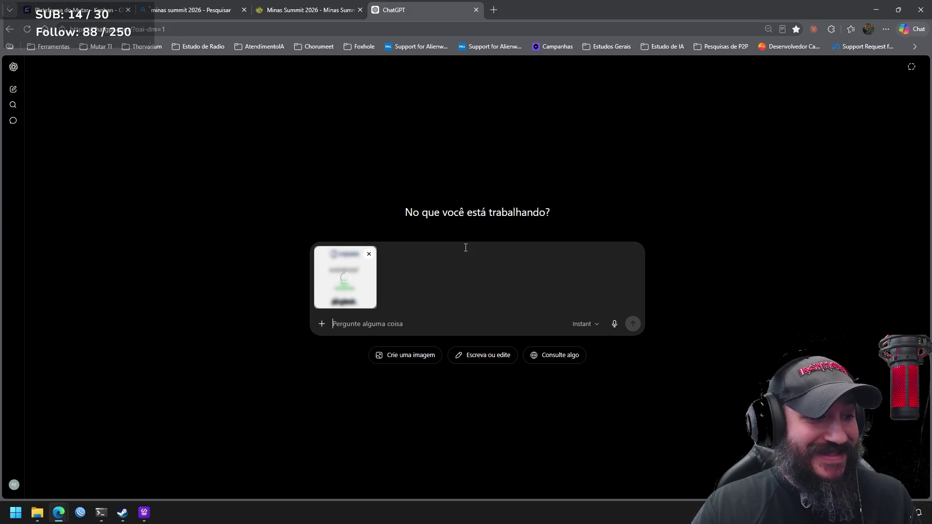
{"action": "type", "text": "qu"}
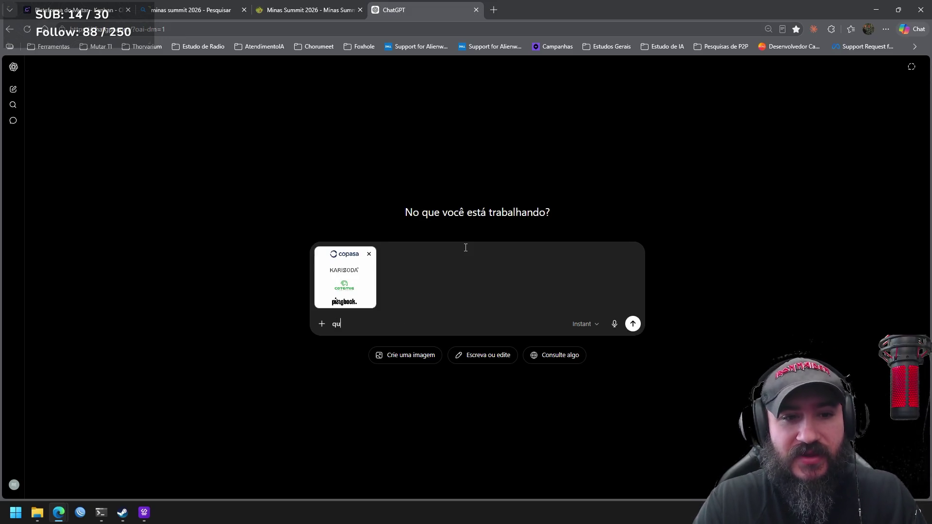
{"action": "type", "text": "ais des"}
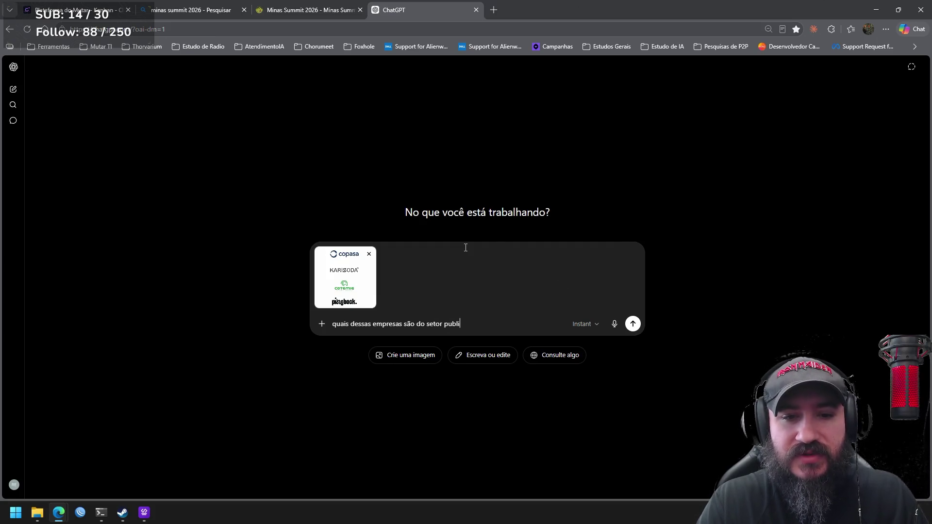
{"action": "key", "text": "Return"}
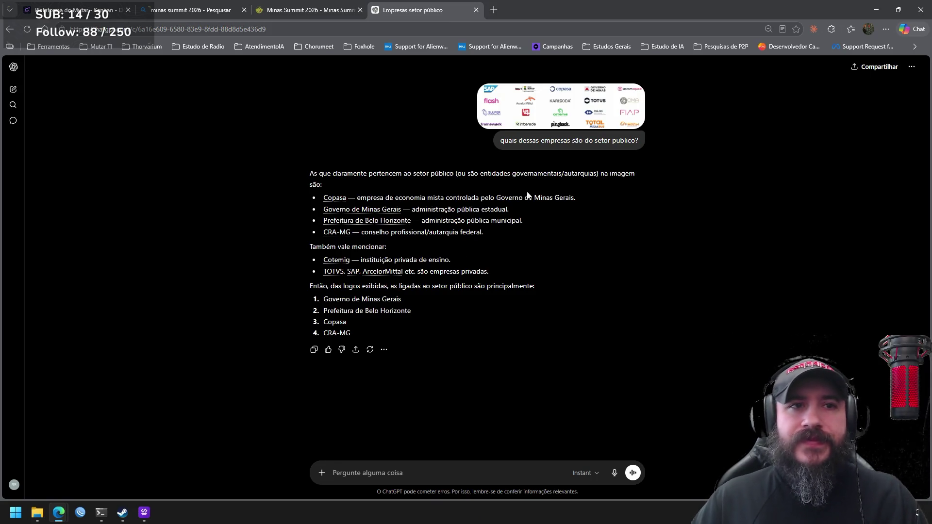
{"action": "left_click", "coordinate": [333, 8]}
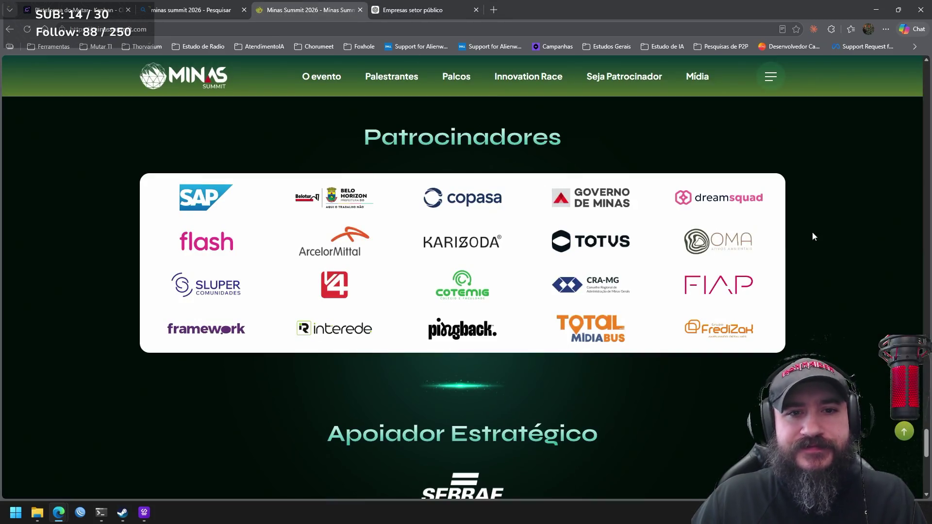
Step: Scroll from the media section back up to the top of the Minas Summit page, then open a new tab
{"action": "scroll", "coordinate": [813, 227], "scroll_direction": "down", "scroll_amount": 8}
{"action": "scroll", "coordinate": [824, 214], "scroll_direction": "up", "scroll_amount": 5}
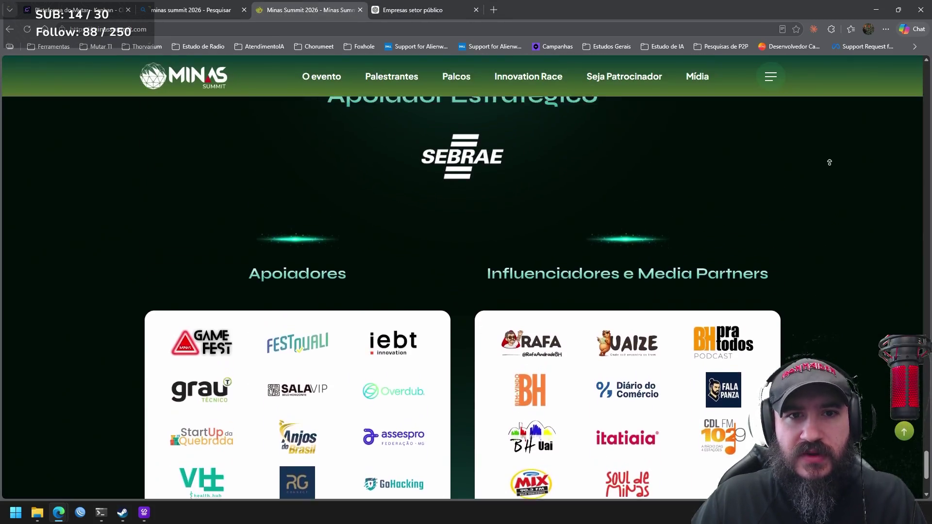
{"action": "scroll", "coordinate": [819, 241], "scroll_direction": "down", "scroll_amount": 5}
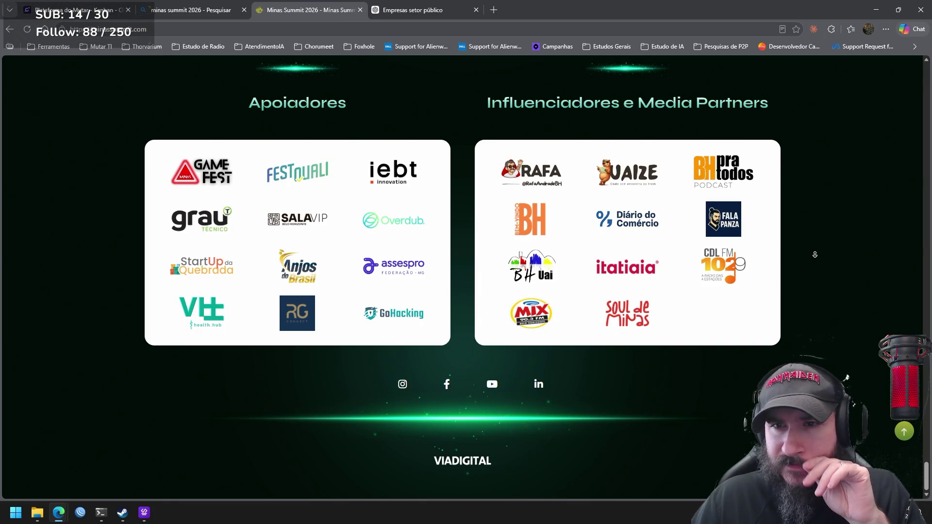
{"action": "scroll", "coordinate": [817, 209], "scroll_direction": "up", "scroll_amount": 20}
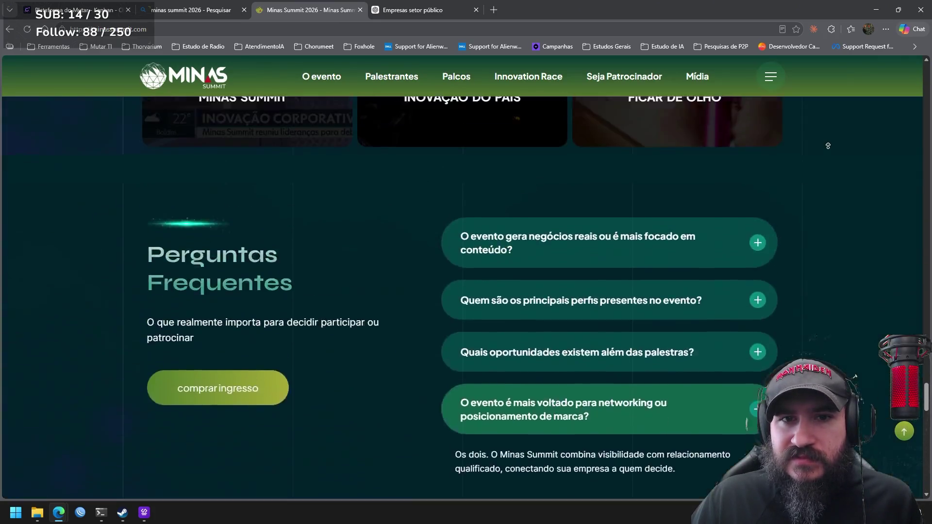
{"action": "scroll", "coordinate": [820, 185], "scroll_direction": "up", "scroll_amount": 1}
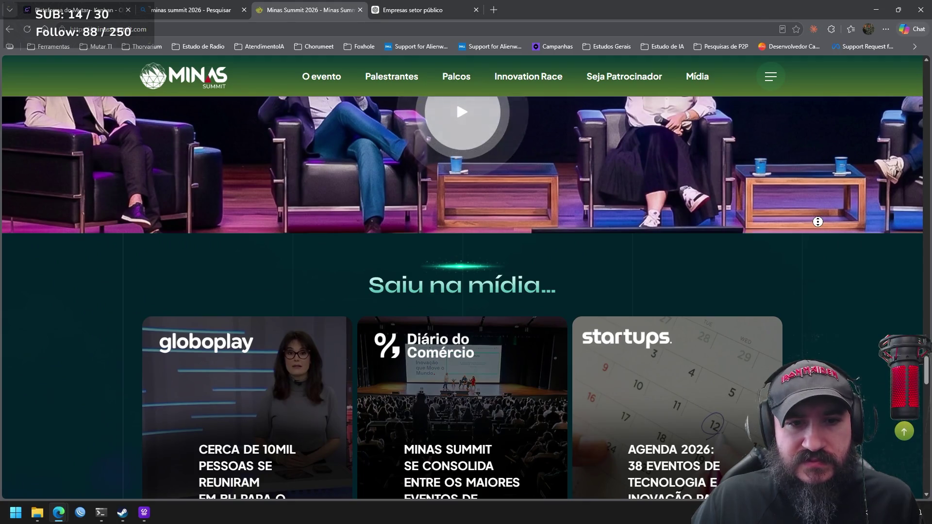
{"action": "scroll", "coordinate": [815, 245], "scroll_direction": "down", "scroll_amount": 2}
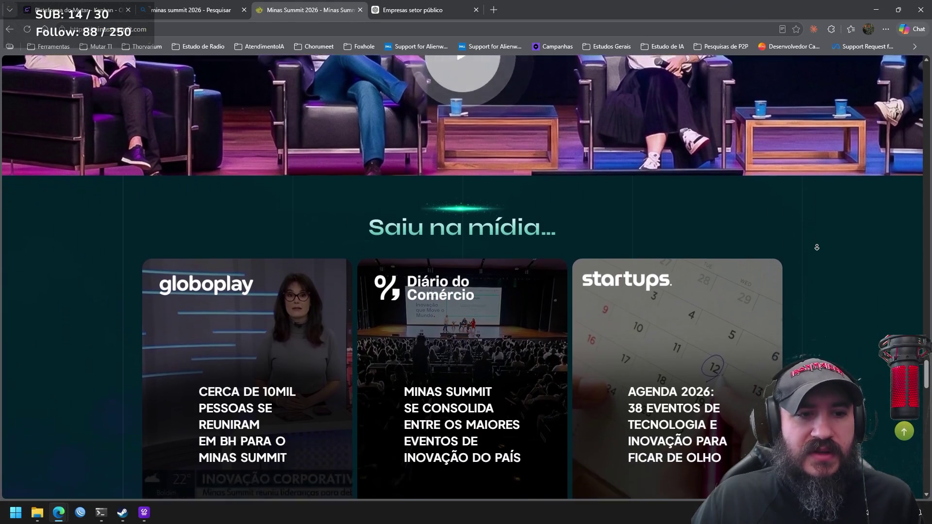
{"action": "scroll", "coordinate": [824, 223], "scroll_direction": "up", "scroll_amount": 1}
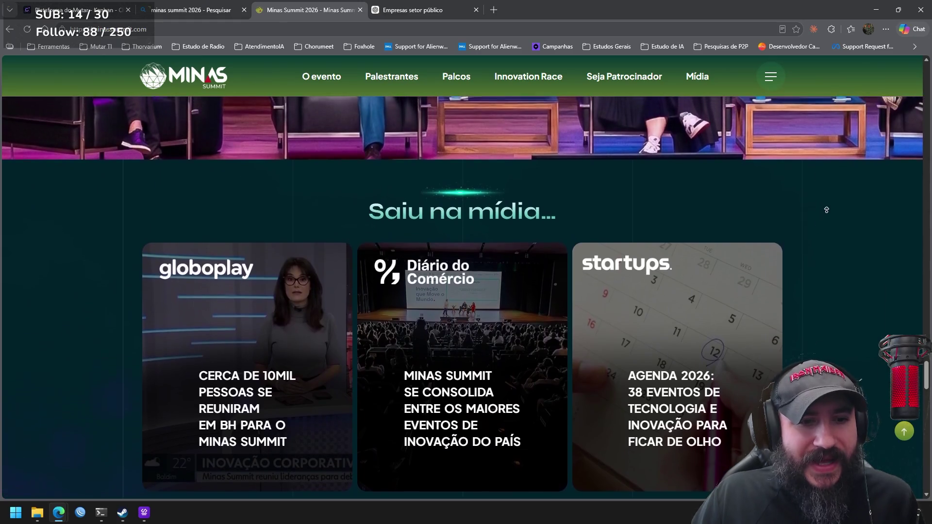
{"action": "scroll", "coordinate": [830, 239], "scroll_direction": "down", "scroll_amount": 1}
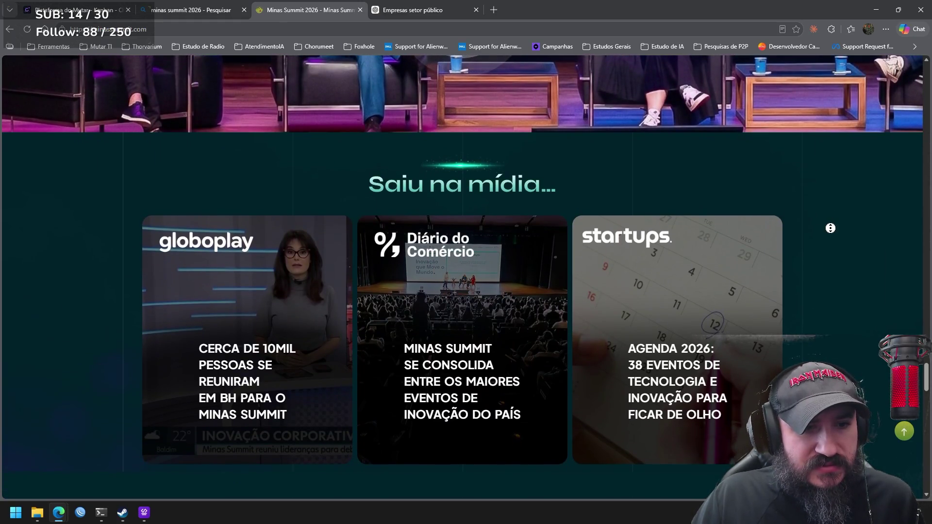
{"action": "scroll", "coordinate": [830, 224], "scroll_direction": "up", "scroll_amount": 10}
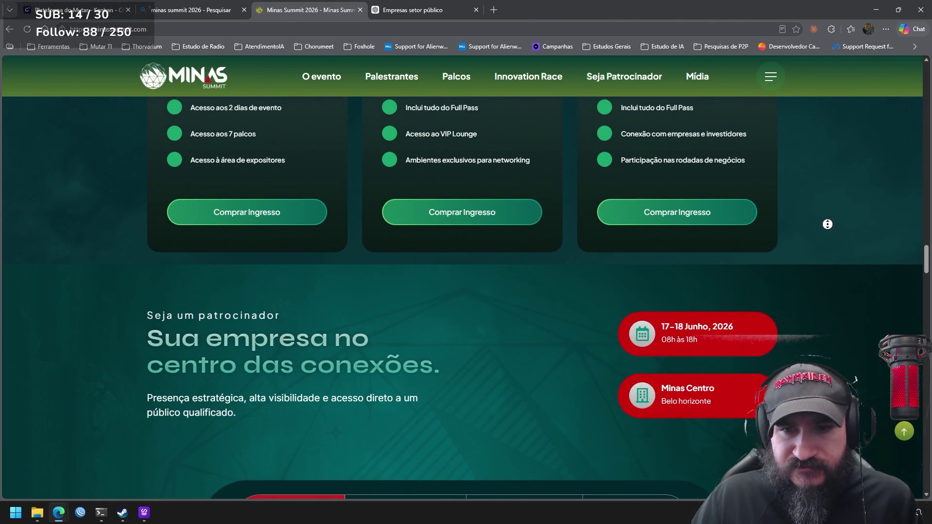
{"action": "scroll", "coordinate": [835, 203], "scroll_direction": "up", "scroll_amount": 4}
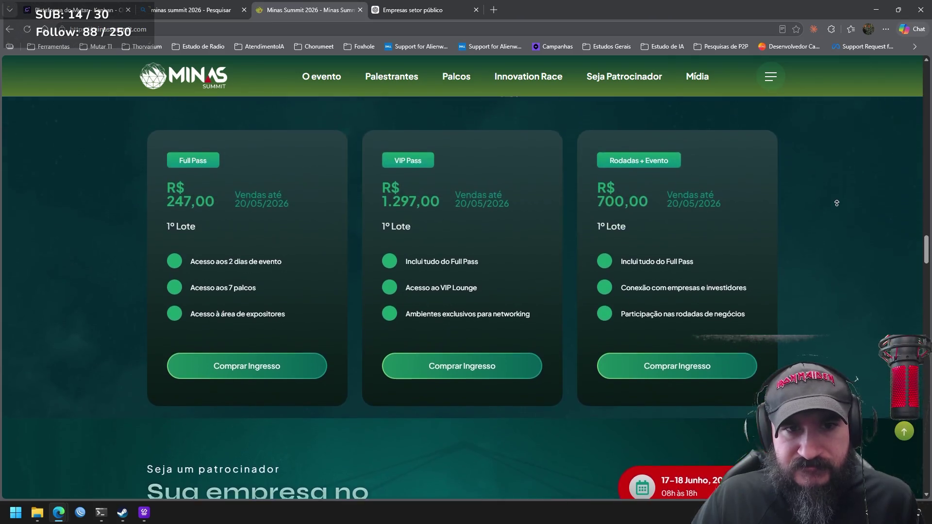
{"action": "scroll", "coordinate": [835, 203], "scroll_direction": "up", "scroll_amount": 10}
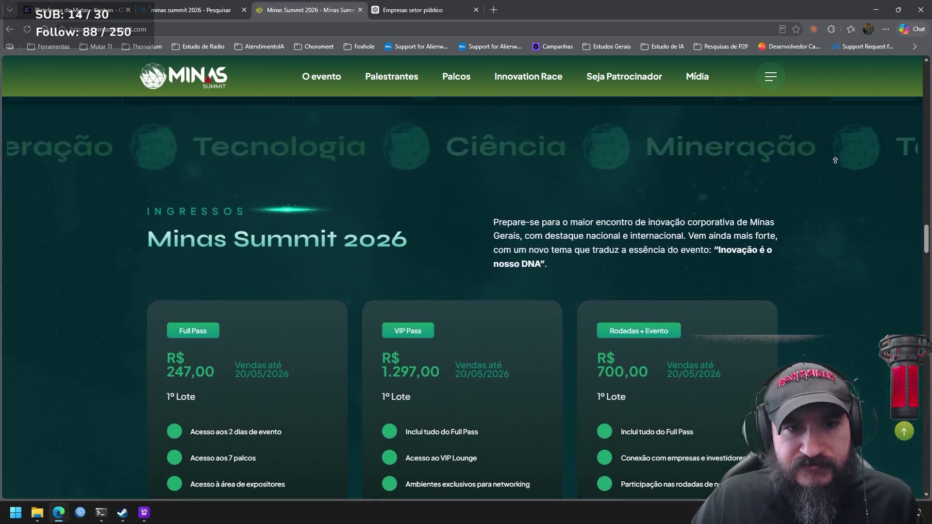
{"action": "scroll", "coordinate": [833, 206], "scroll_direction": "up", "scroll_amount": 5}
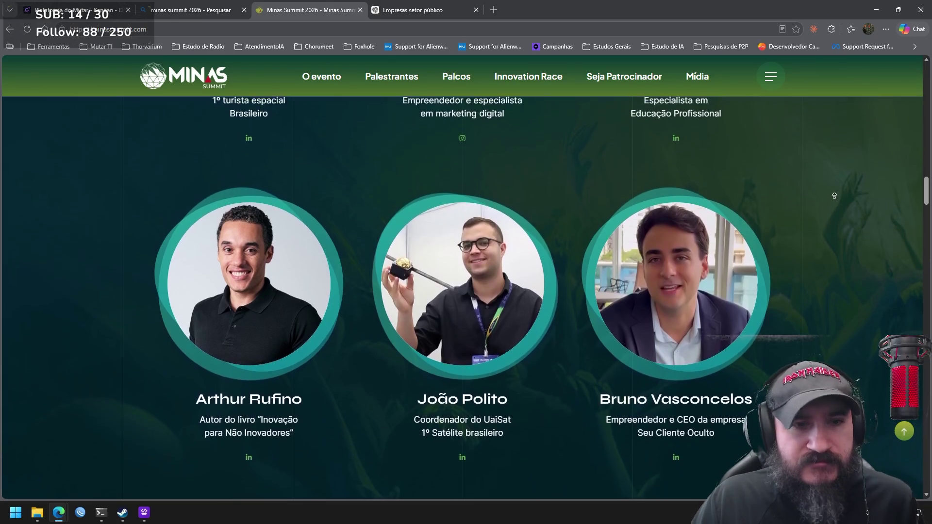
{"action": "scroll", "coordinate": [836, 195], "scroll_direction": "up", "scroll_amount": 5}
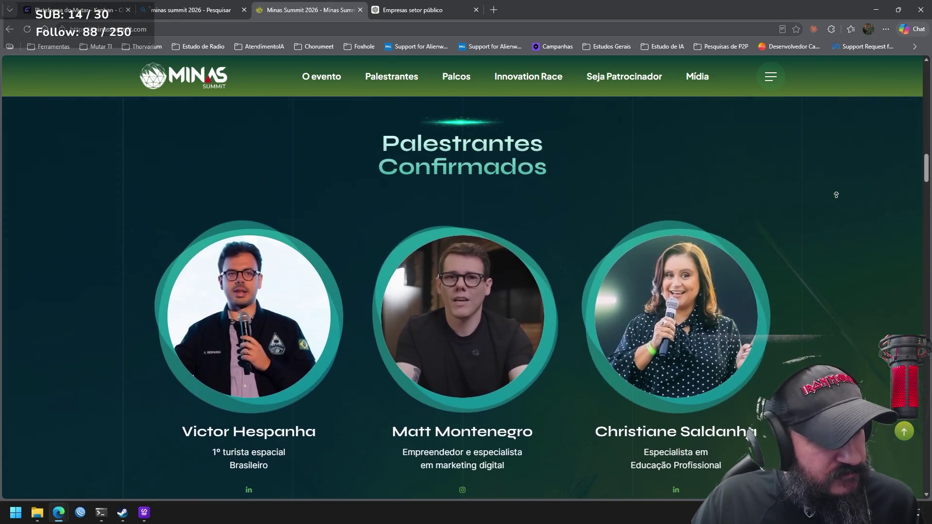
{"action": "scroll", "coordinate": [836, 195], "scroll_direction": "up", "scroll_amount": 5}
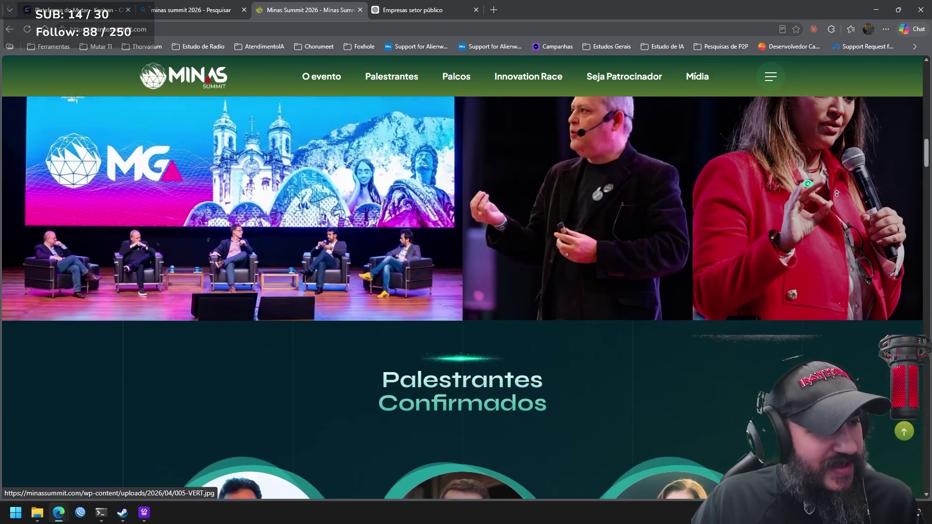
{"action": "scroll", "coordinate": [836, 192], "scroll_direction": "up", "scroll_amount": 10}
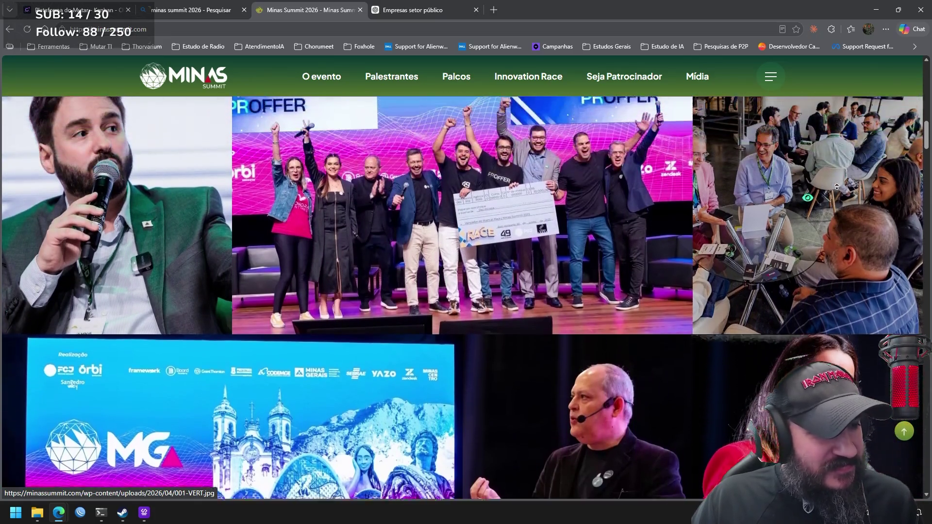
{"action": "scroll", "coordinate": [843, 144], "scroll_direction": "up", "scroll_amount": 2}
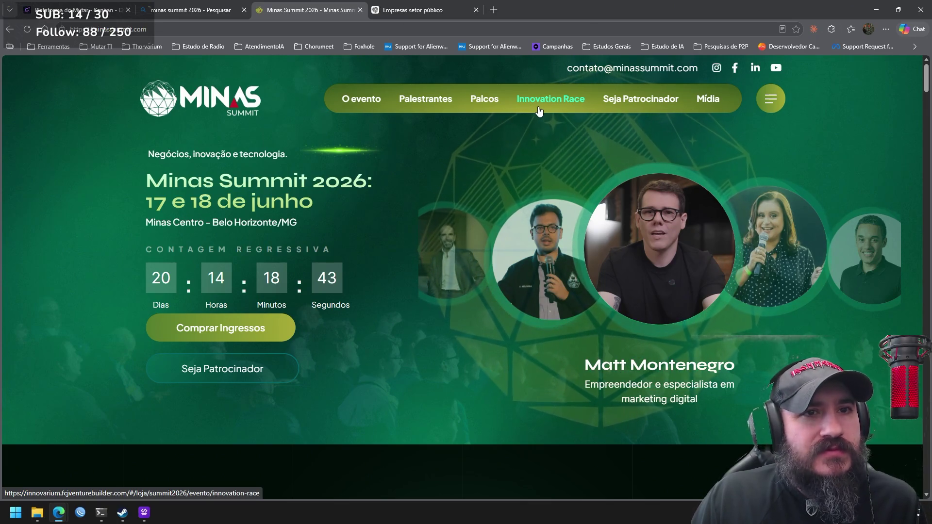
{"action": "left_click", "coordinate": [493, 10]}
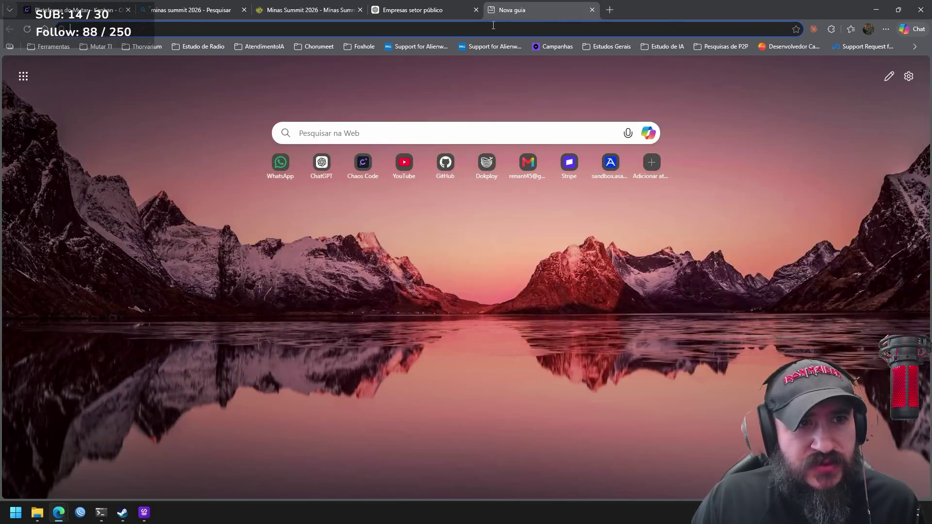
Step: On YouTube, switch to the Chaos Code AI account and open its YouTube Studio dashboard
{"action": "left_click", "coordinate": [404, 165]}
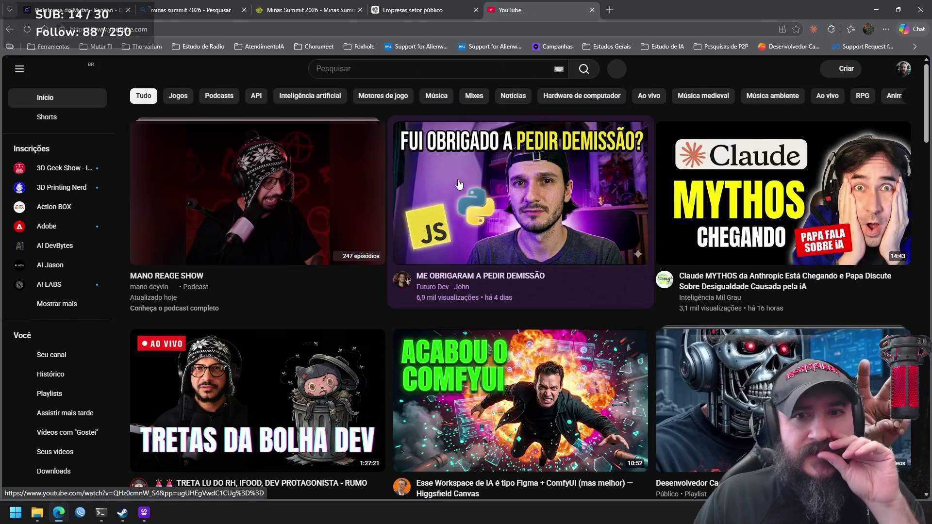
{"action": "left_click", "coordinate": [903, 69]}
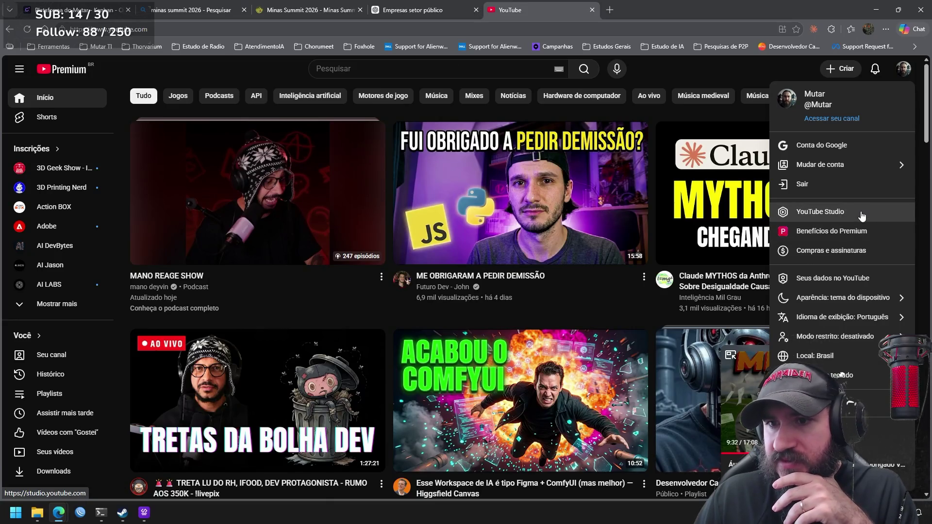
{"action": "left_click", "coordinate": [881, 166]}
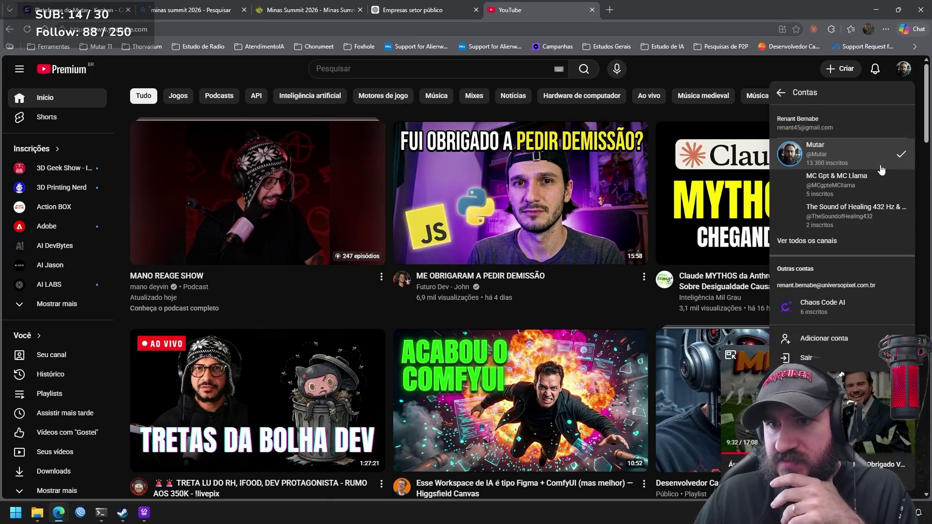
{"action": "left_click", "coordinate": [821, 306]}
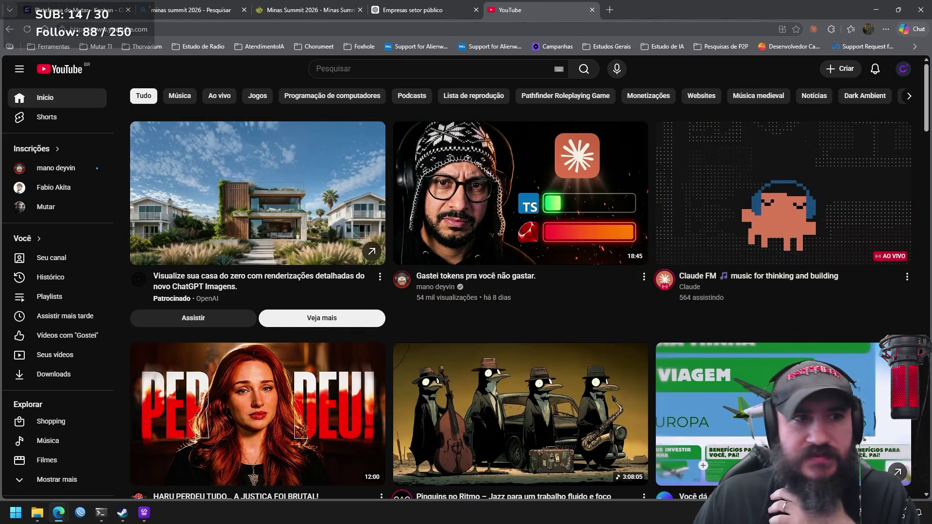
{"action": "left_click", "coordinate": [902, 72]}
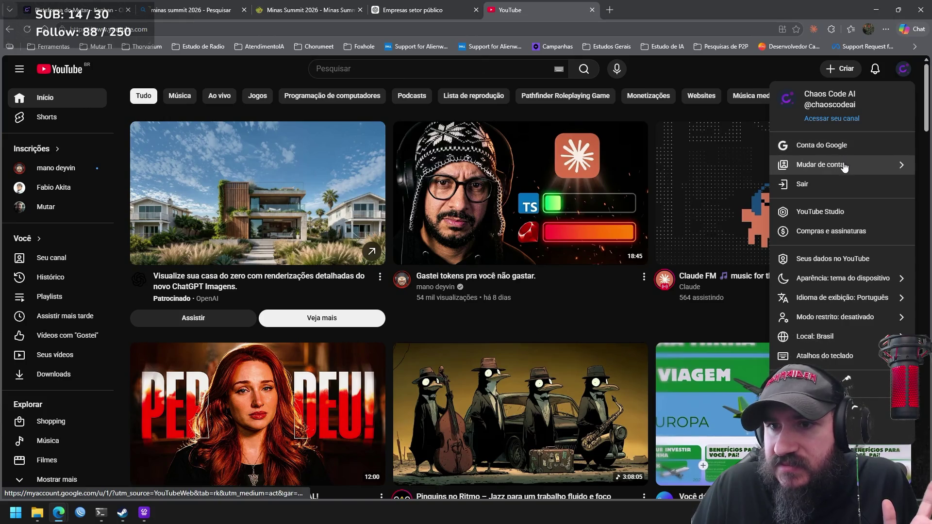
{"action": "left_click", "coordinate": [817, 209]}
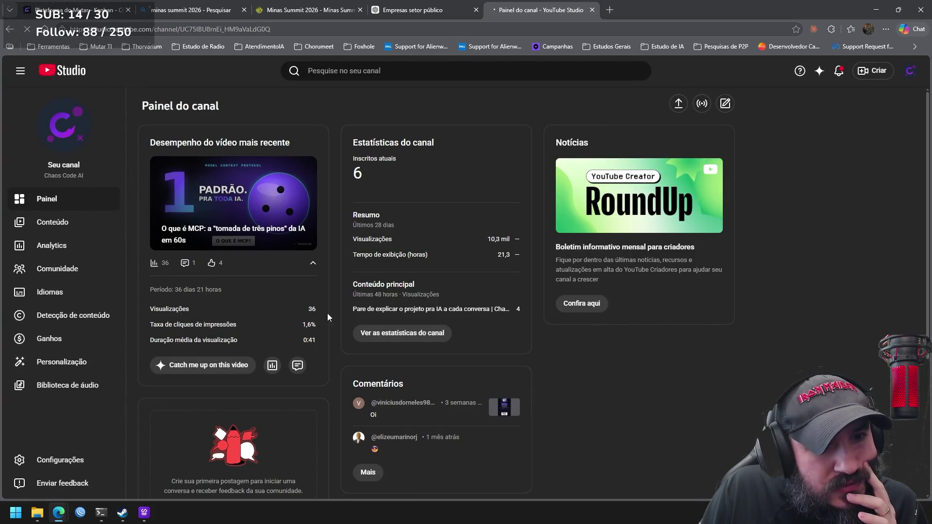
Step: From Studio's Conteúdo list, open the unlisted Pitch Innovation Race 2026 video on its watch page
{"action": "left_click", "coordinate": [59, 229]}
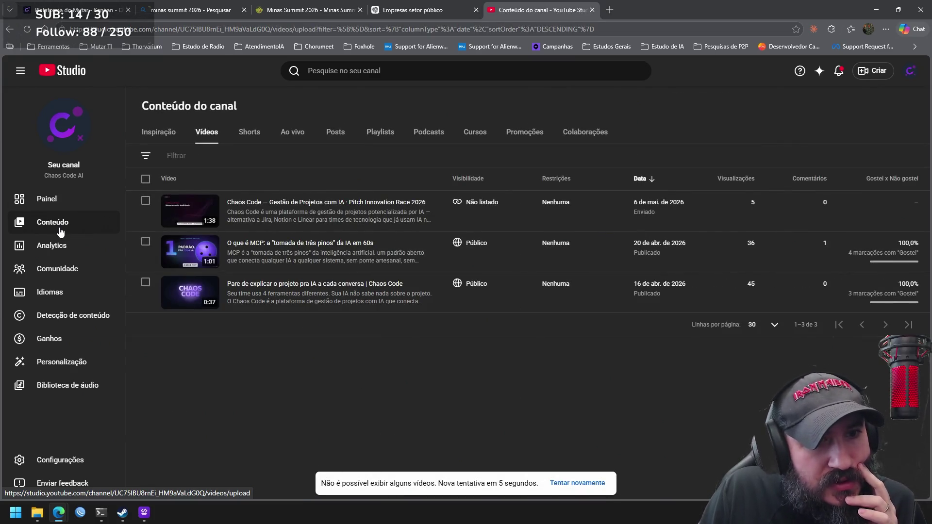
{"action": "left_click", "coordinate": [375, 204]}
{"action": "left_click", "coordinate": [82, 143]}
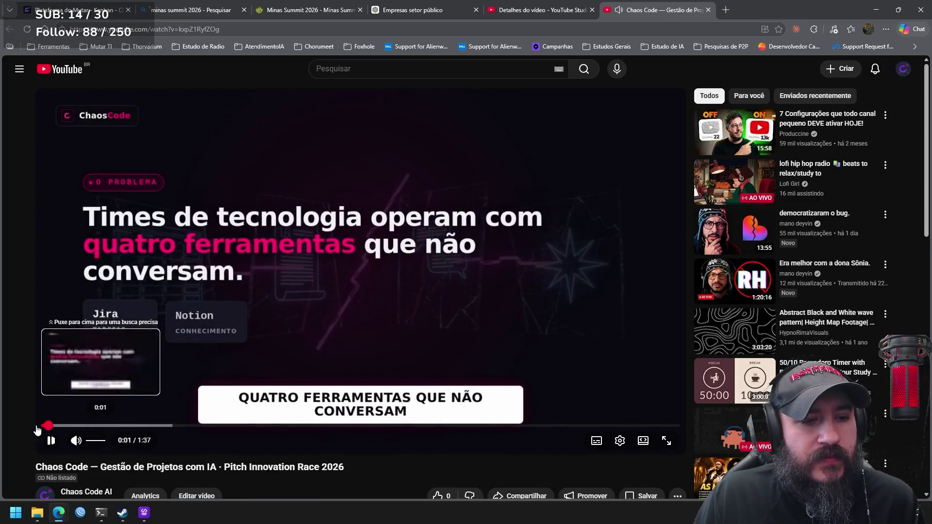
Step: Restart the pitch video at 0:00 and watch it fullscreen through to its 1:37 end
{"action": "left_click_drag", "start_coordinate": [36, 426], "coordinate": [30, 426]}
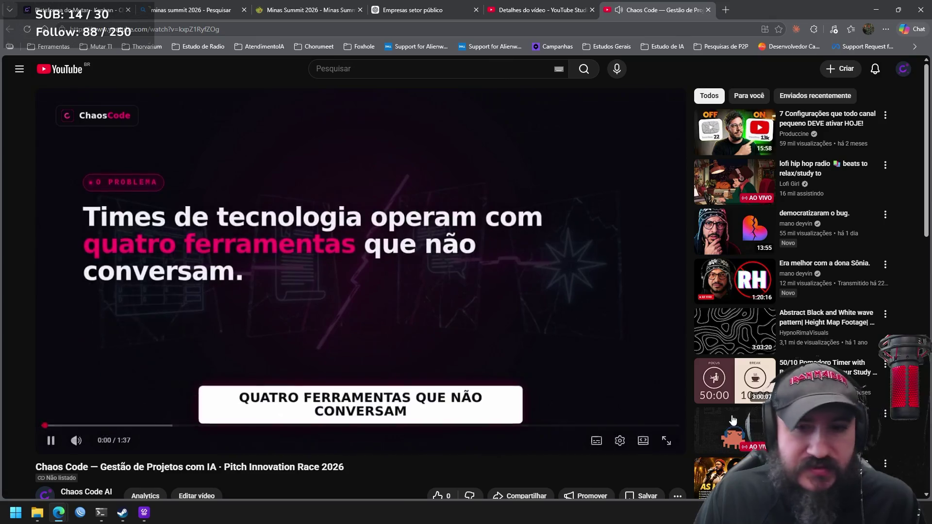
{"action": "left_click", "coordinate": [667, 441]}
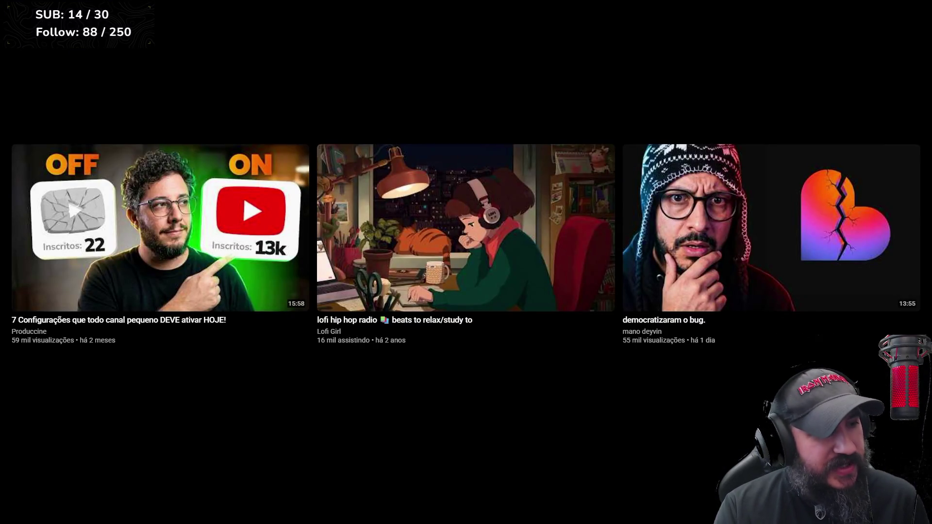
{"action": "key", "text": "Escape"}
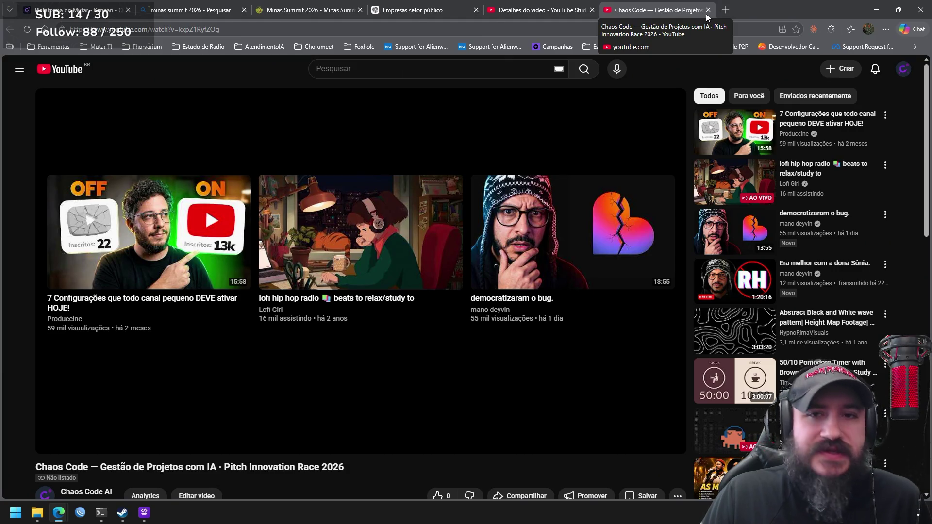
Step: Close the pitch video's YouTube watch tab and its Detalhes do vídeo tab
{"action": "left_click", "coordinate": [708, 10]}
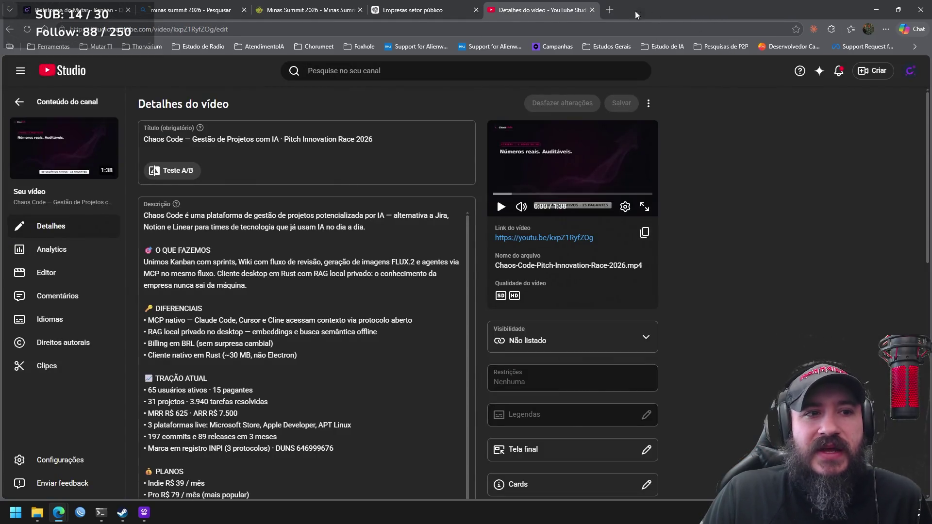
{"action": "left_click", "coordinate": [592, 10]}
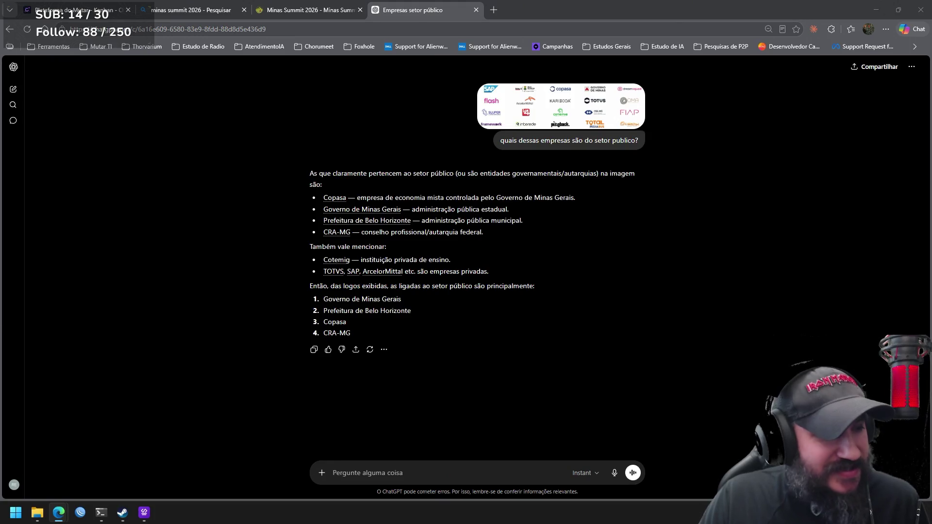
Step: Switch to the Minas Summit 2026 tab
{"action": "left_click", "coordinate": [321, 18]}
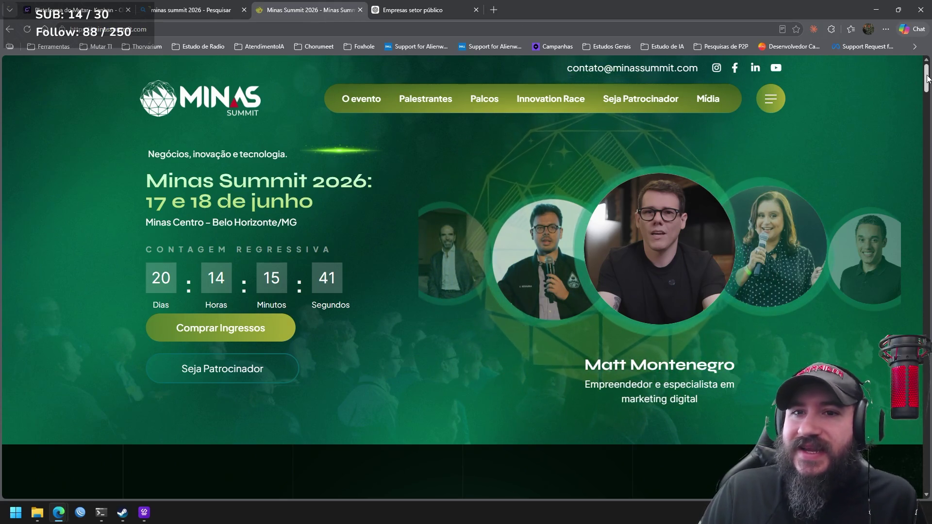
Step: Scroll past speakers and Ingressos to the 'Mais do que exposição' section, then close the page
{"action": "left_click_drag", "start_coordinate": [927, 79], "coordinate": [919, 109]}
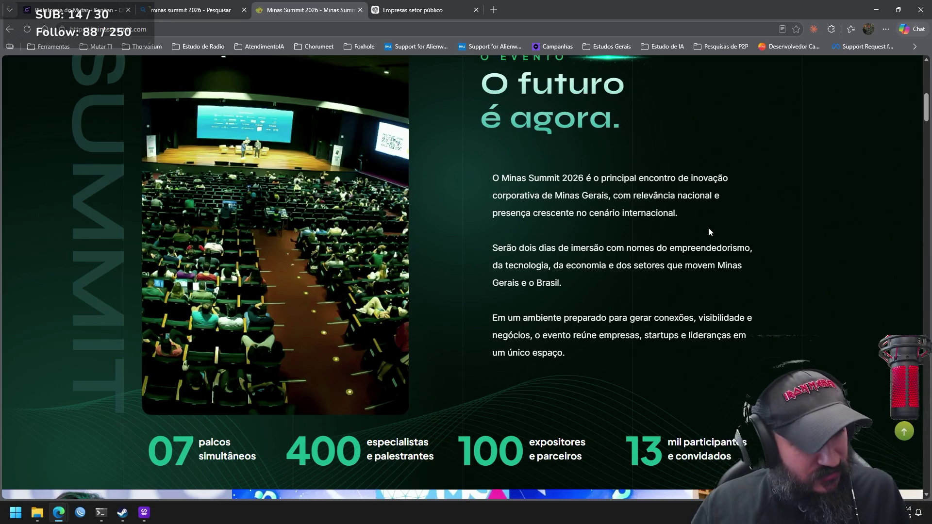
{"action": "scroll", "coordinate": [694, 271], "scroll_direction": "down", "scroll_amount": 5}
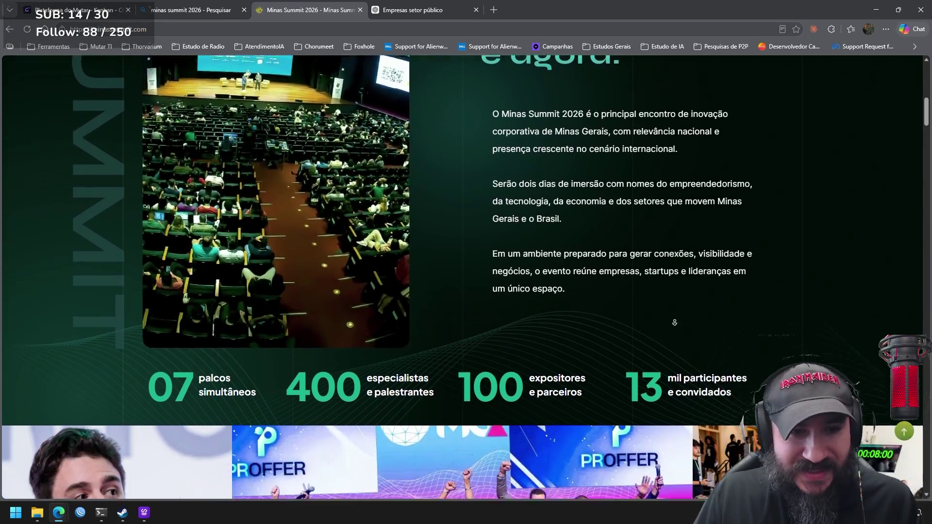
{"action": "scroll", "coordinate": [684, 287], "scroll_direction": "down", "scroll_amount": 10}
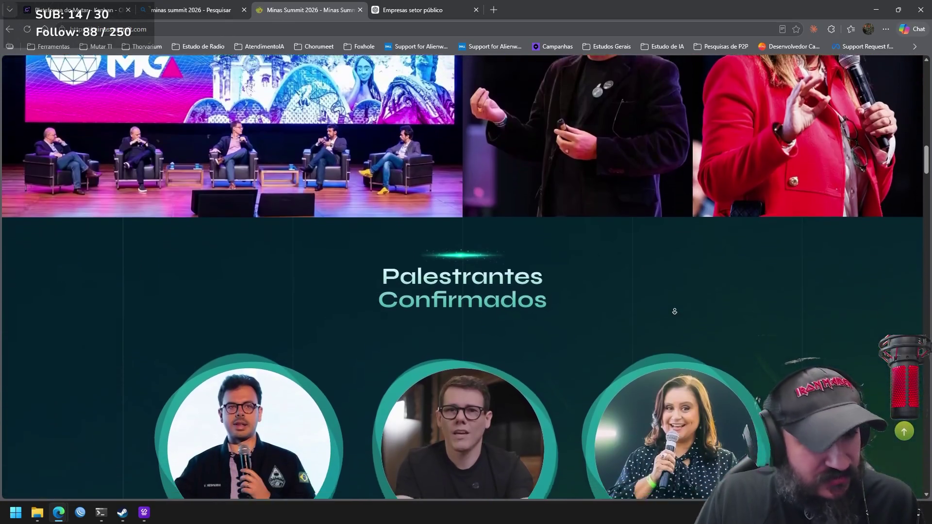
{"action": "scroll", "coordinate": [674, 310], "scroll_direction": "down", "scroll_amount": 8}
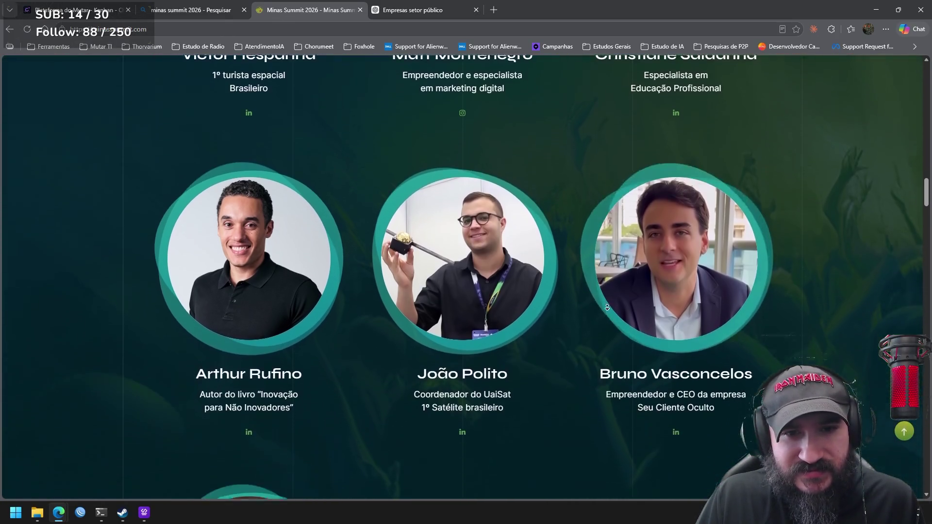
{"action": "scroll", "coordinate": [607, 295], "scroll_direction": "down", "scroll_amount": 14}
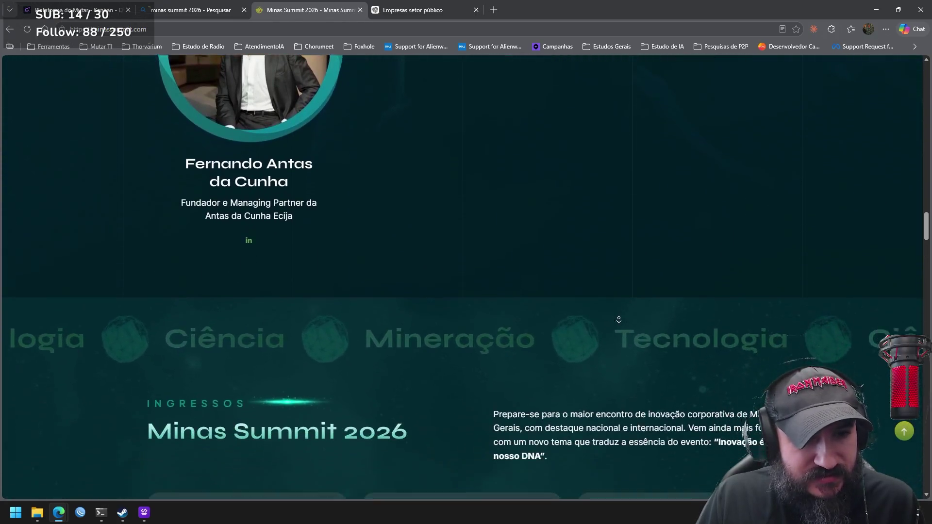
{"action": "scroll", "coordinate": [619, 319], "scroll_direction": "down", "scroll_amount": 2}
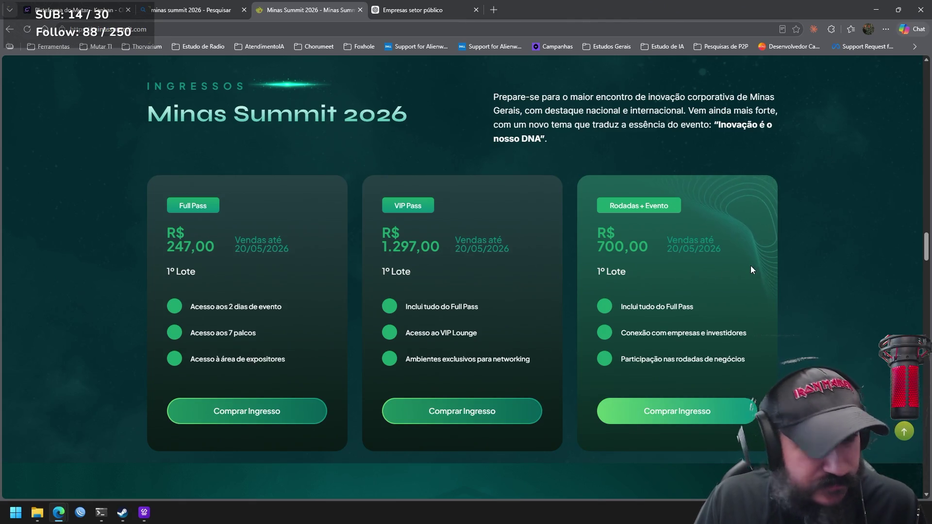
{"action": "left_click_drag", "start_coordinate": [925, 256], "coordinate": [919, 323]}
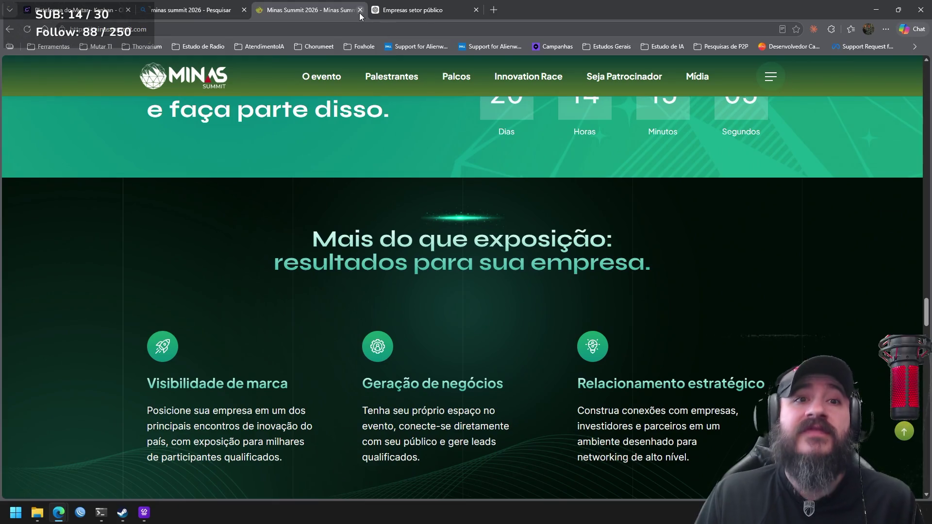
{"action": "left_click", "coordinate": [359, 11]}
Step: Close the Minas Summit search and ChatGPT tabs and reload the Kanban board with F5
{"action": "left_click", "coordinate": [244, 10]}
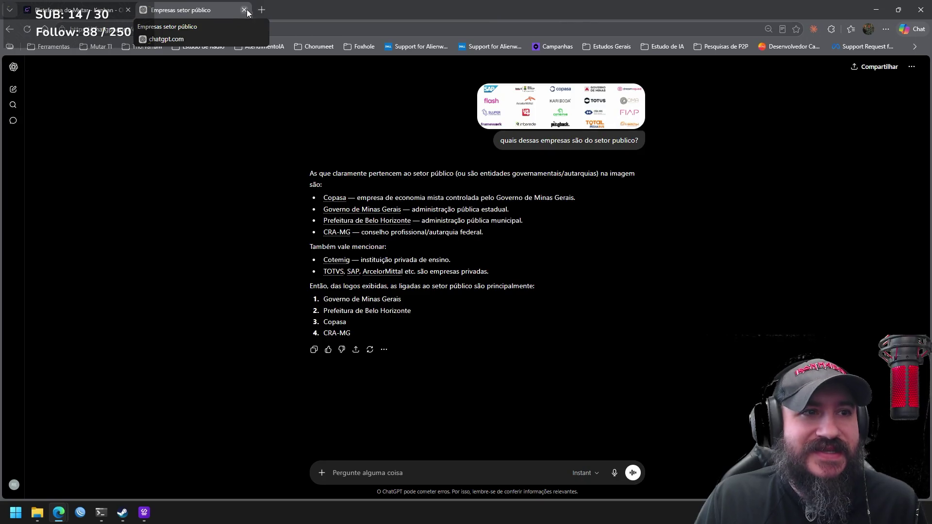
{"action": "left_click", "coordinate": [244, 10]}
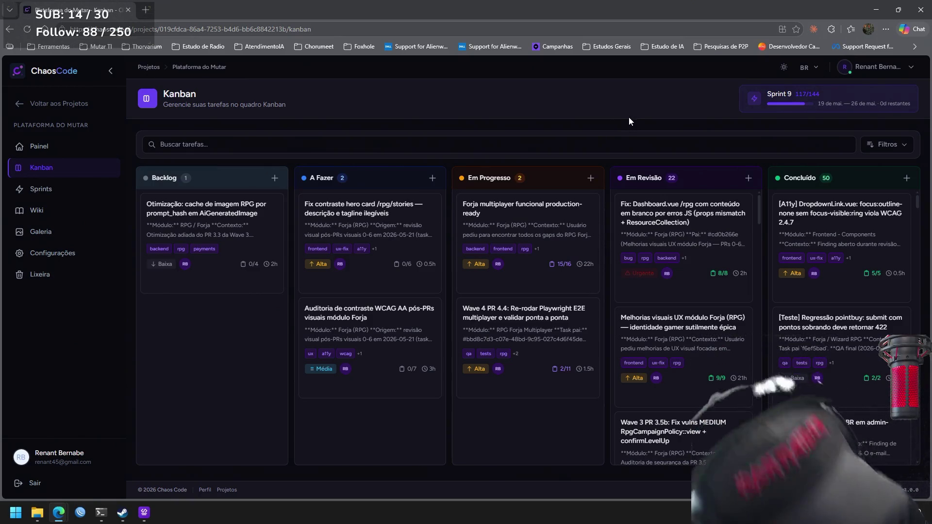
{"action": "key", "text": "F5"}
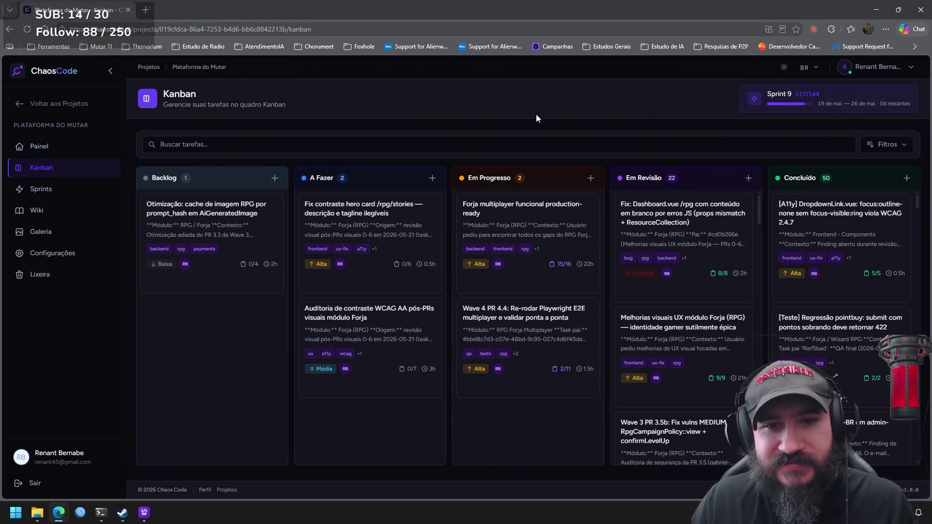
{"action": "mouse_move", "coordinate": [106, 516]}
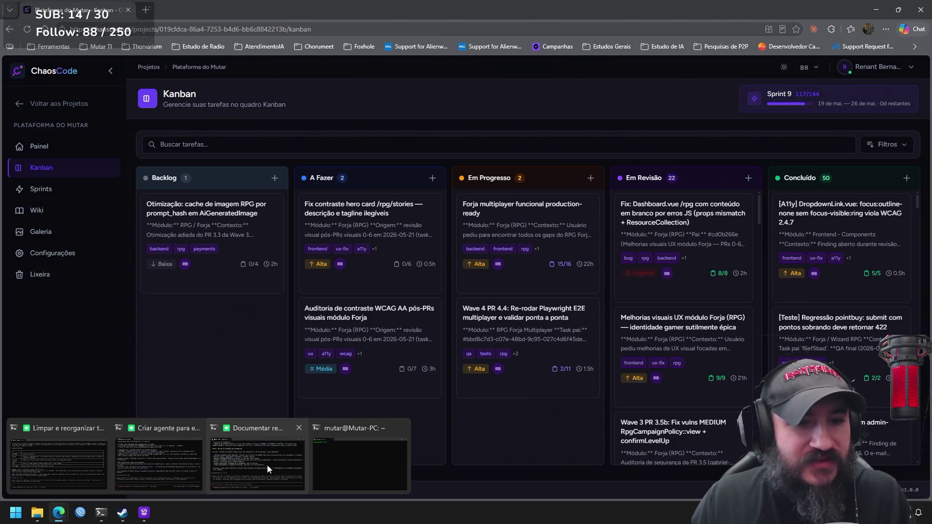
Step: In the terminal, change directory to projetos/mutarplataforma
{"action": "mouse_move", "coordinate": [283, 478]}
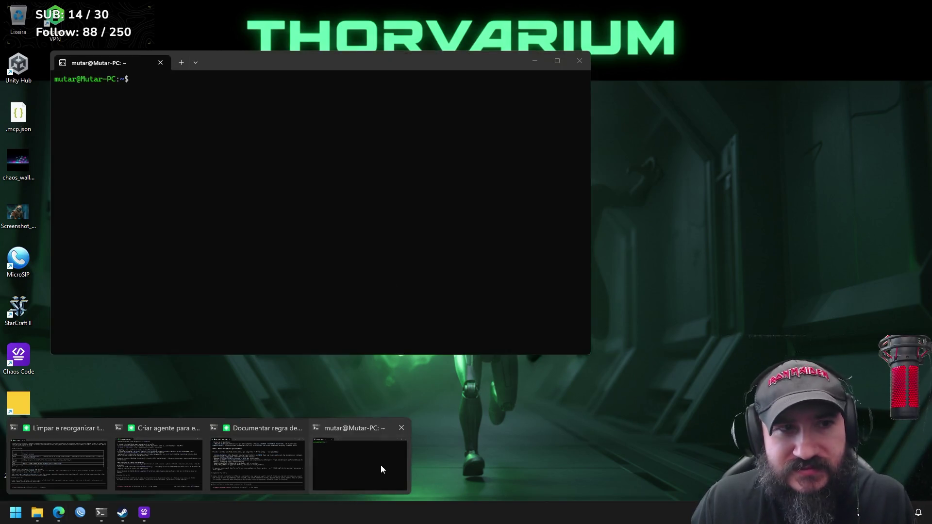
{"action": "left_click", "coordinate": [380, 465]}
{"action": "type", "text": "cd projetos"}
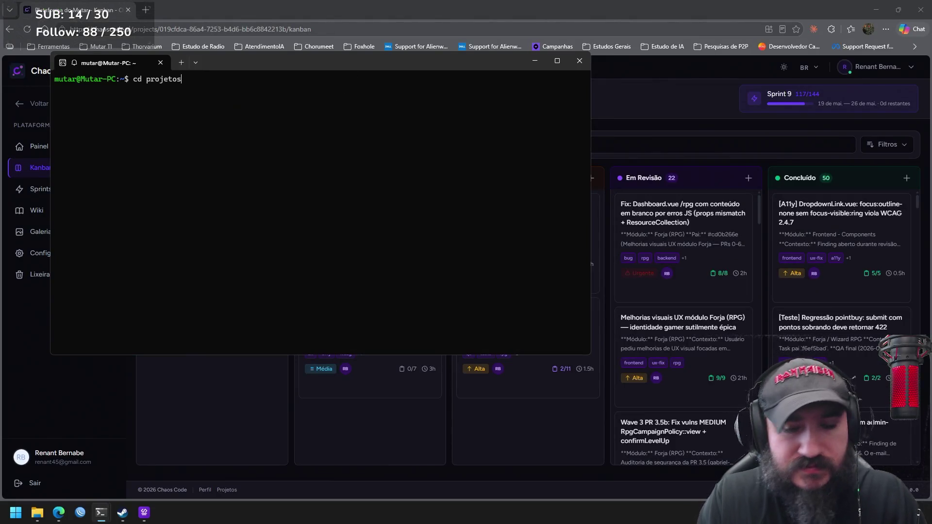
{"action": "type", "text": "/pla"}
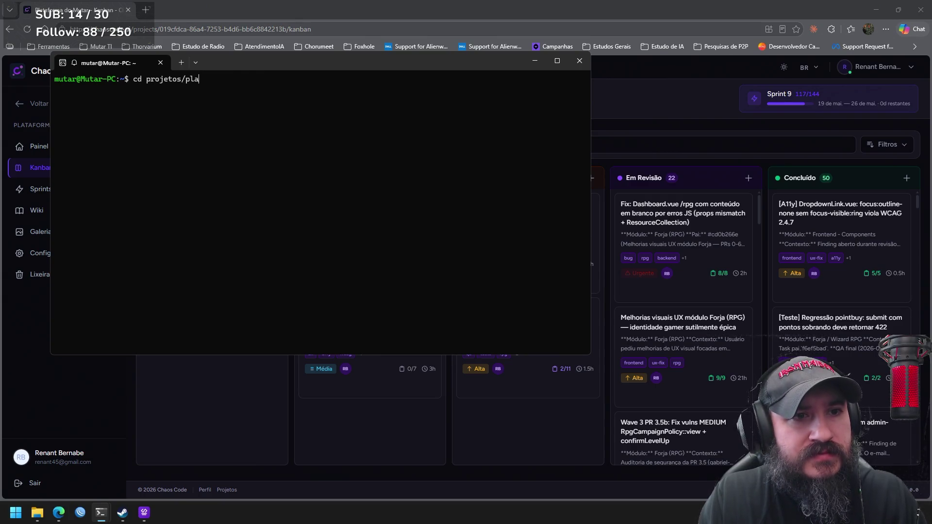
{"action": "key", "text": "BackSpace"}
{"action": "key", "text": "BackSpace"}
{"action": "key", "text": "BackSpace"}
{"action": "type", "text": "mutarpla"}
{"action": "key", "text": "Tab"}
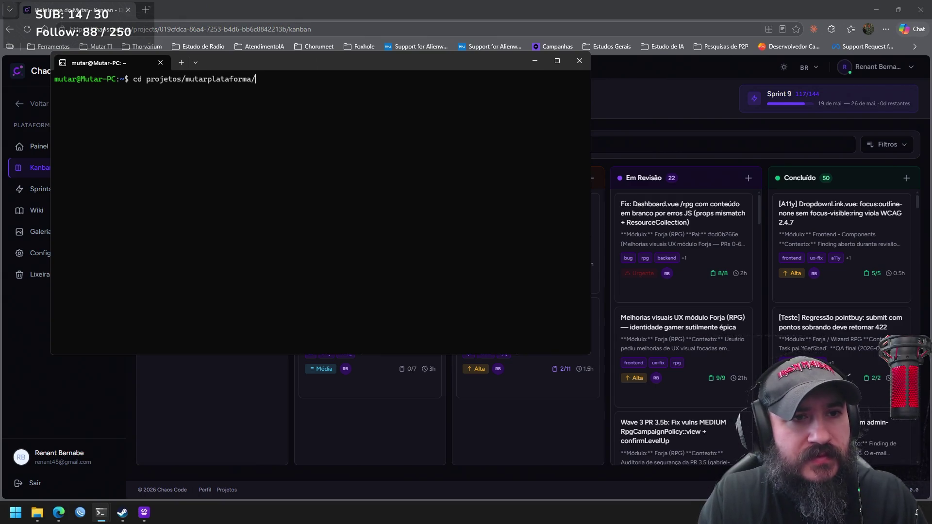
{"action": "key", "text": "Return"}
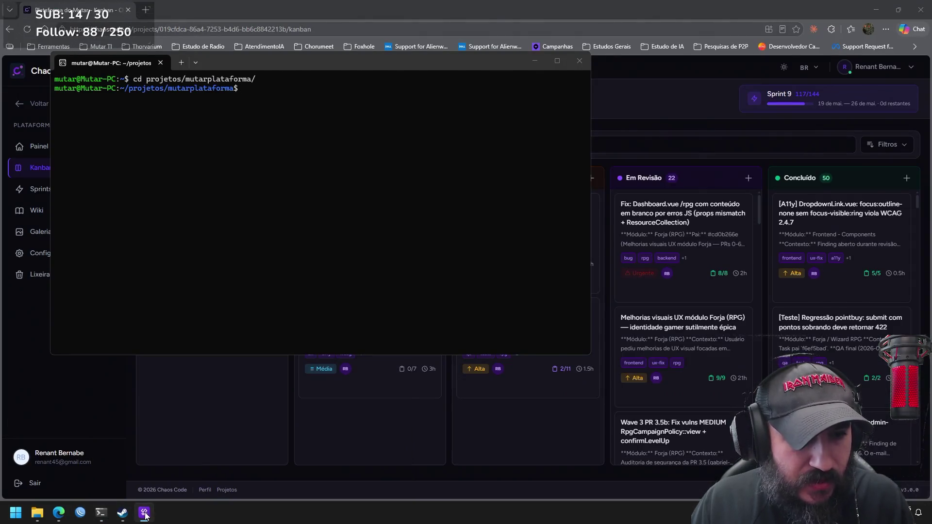
Step: Hide the terminal and return to Chaos Code's Projetos list
{"action": "left_click", "coordinate": [316, 457]}
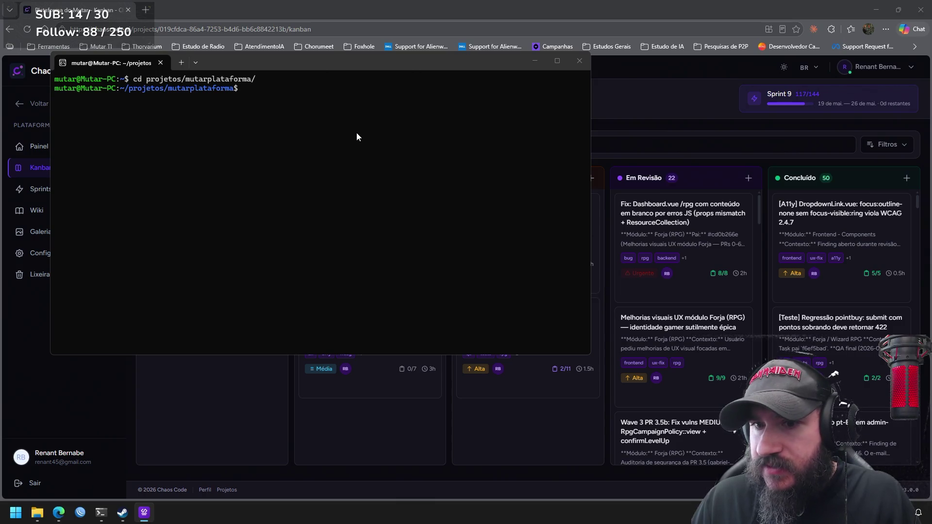
{"action": "left_click", "coordinate": [182, 386]}
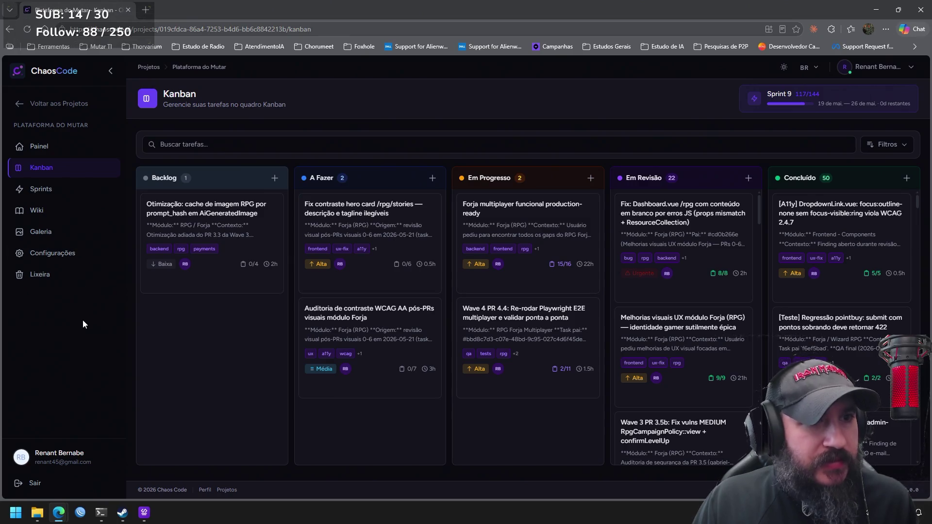
{"action": "left_click", "coordinate": [80, 105]}
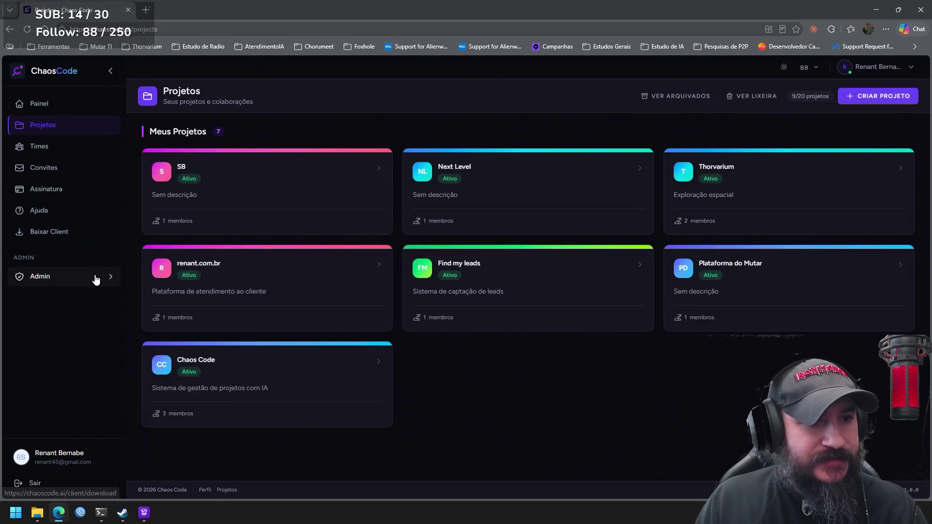
Step: Go through Admin and Leads to Links de Divulgação, showing the Live do Mutar link
{"action": "left_click", "coordinate": [96, 278]}
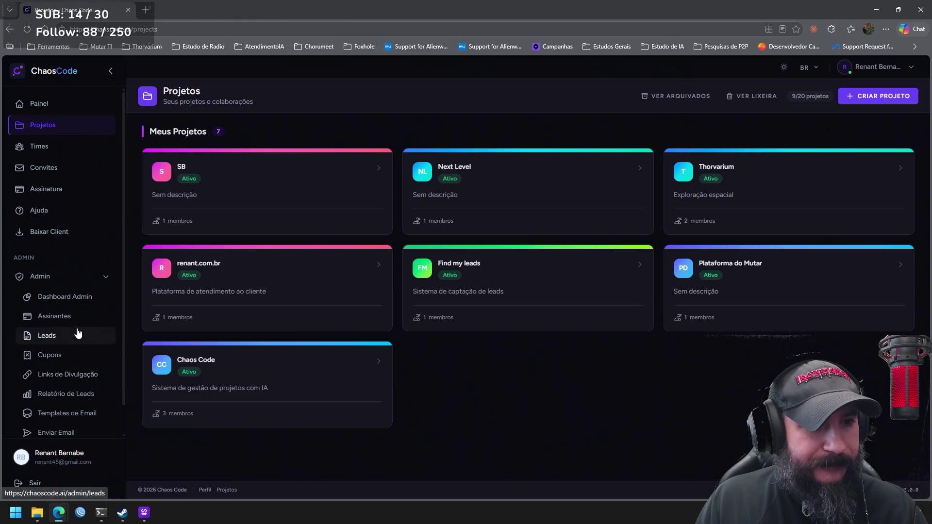
{"action": "left_click", "coordinate": [69, 340]}
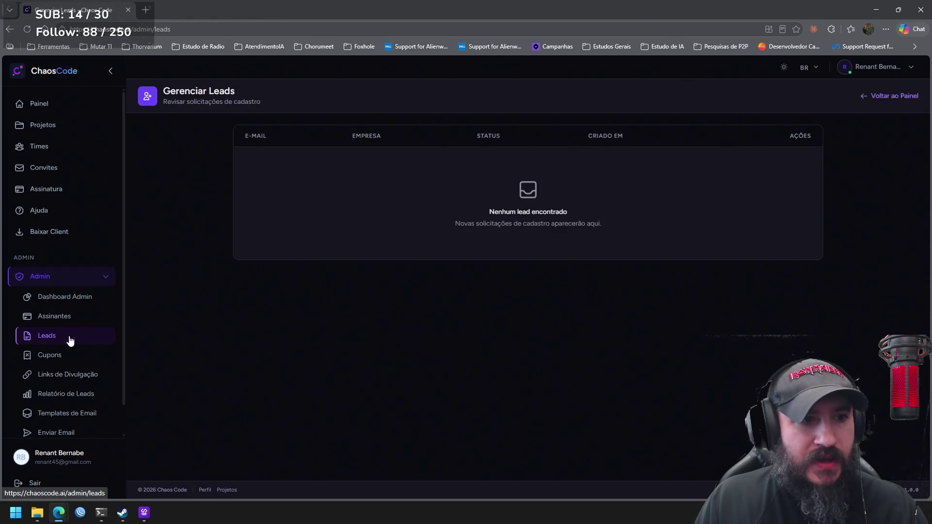
{"action": "left_click", "coordinate": [87, 379]}
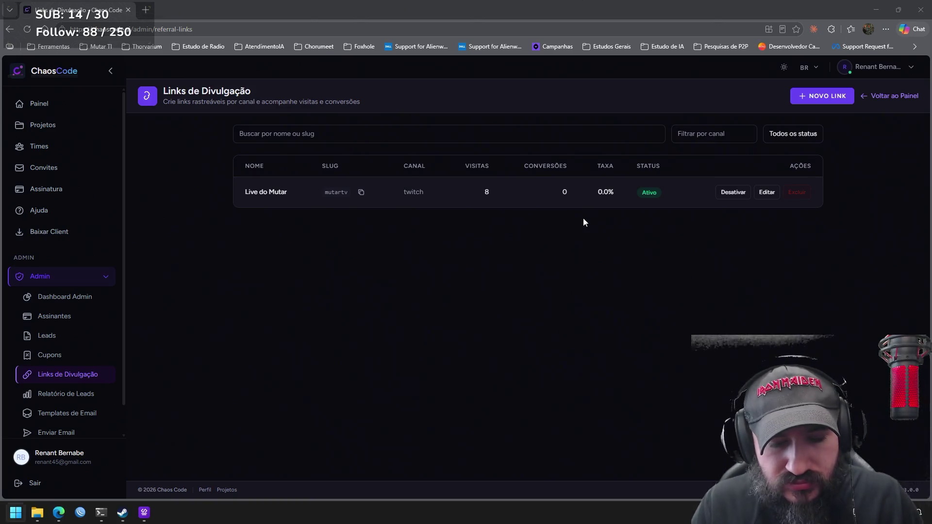
Step: Launch the Chicote Code app from Windows search and scroll to its trigger events
{"action": "key", "text": "super"}
{"action": "type", "text": "chicote Code"}
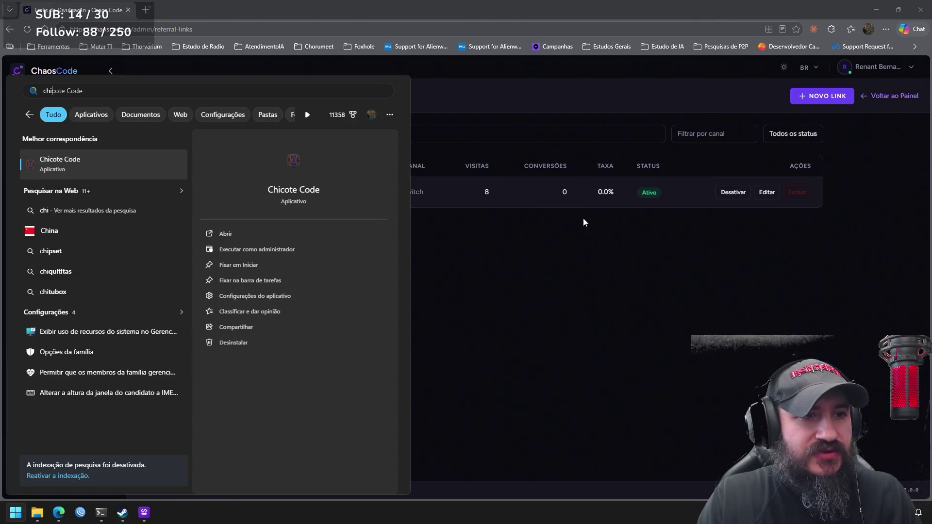
{"action": "key", "text": "Return"}
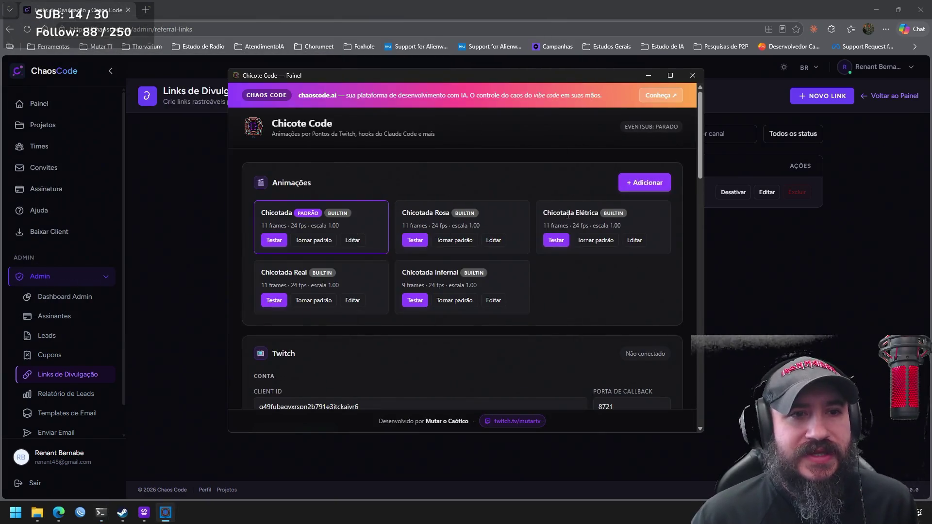
{"action": "left_click_drag", "start_coordinate": [700, 155], "coordinate": [683, 205]}
{"action": "scroll", "coordinate": [682, 205], "scroll_direction": "down", "scroll_amount": 4}
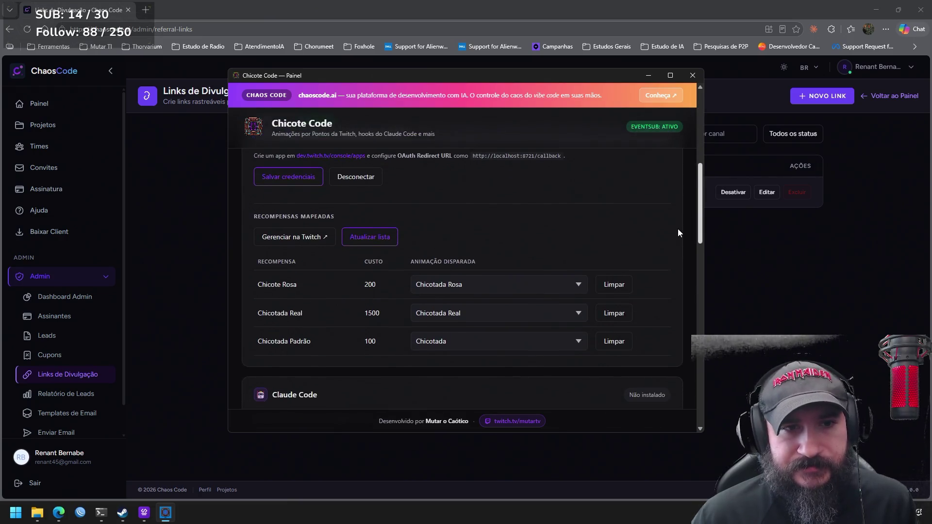
{"action": "scroll", "coordinate": [677, 250], "scroll_direction": "down", "scroll_amount": 4}
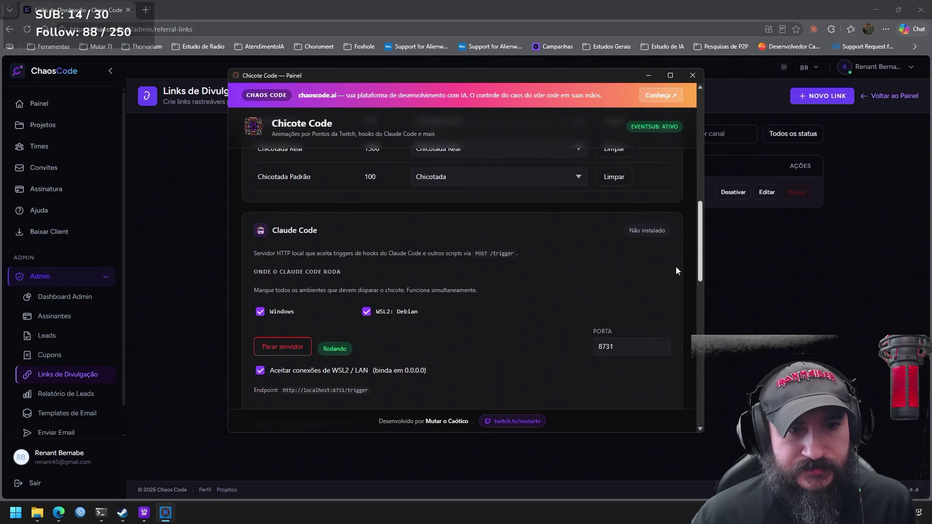
{"action": "scroll", "coordinate": [673, 304], "scroll_direction": "down", "scroll_amount": 2}
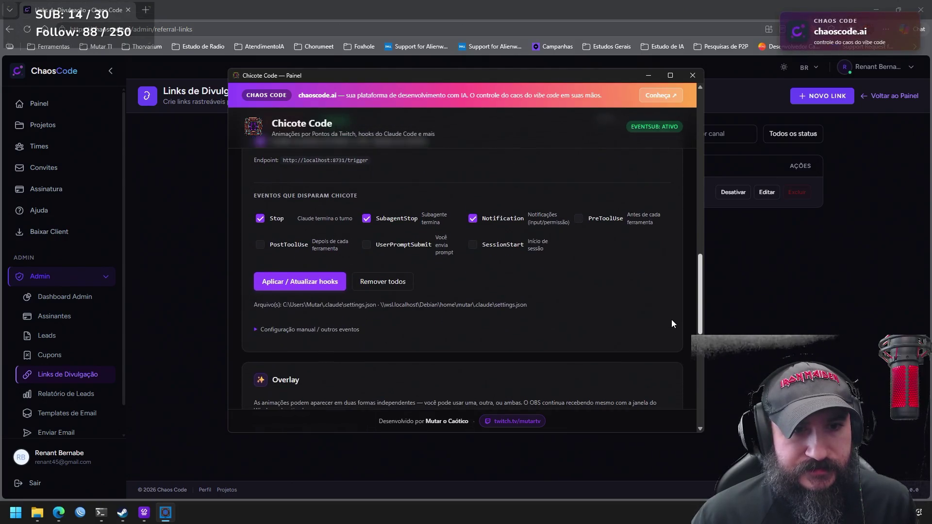
Step: Enable PreToolUse, SessionStart, UserPromptSubmit and PostToolUse, then apply hooks for all seven events
{"action": "left_click", "coordinate": [588, 221]}
{"action": "left_click", "coordinate": [471, 245]}
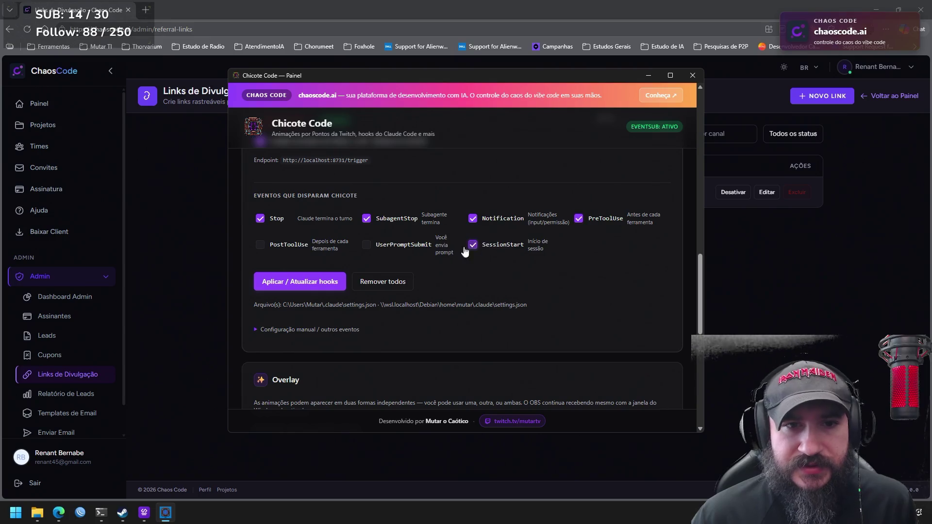
{"action": "left_click", "coordinate": [367, 244]}
{"action": "left_click", "coordinate": [305, 246]}
{"action": "left_click", "coordinate": [310, 283]}
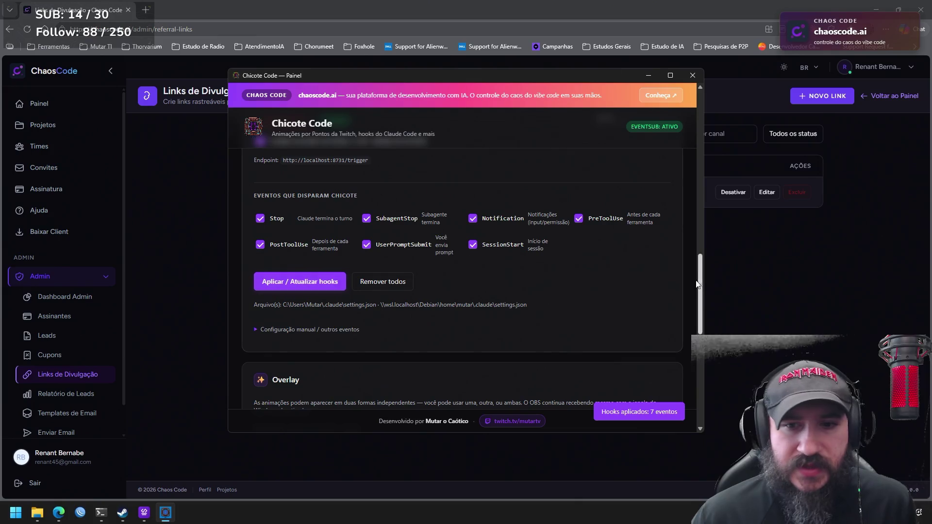
Step: Test the Chicotada whip animation and close the Chicote Code panel
{"action": "mouse_move", "coordinate": [700, 266]}
{"action": "left_mouse_down"}
{"action": "mouse_move", "coordinate": [687, 368]}
{"action": "mouse_move", "coordinate": [705, 88]}
{"action": "left_mouse_up"}
{"action": "left_click", "coordinate": [276, 238]}
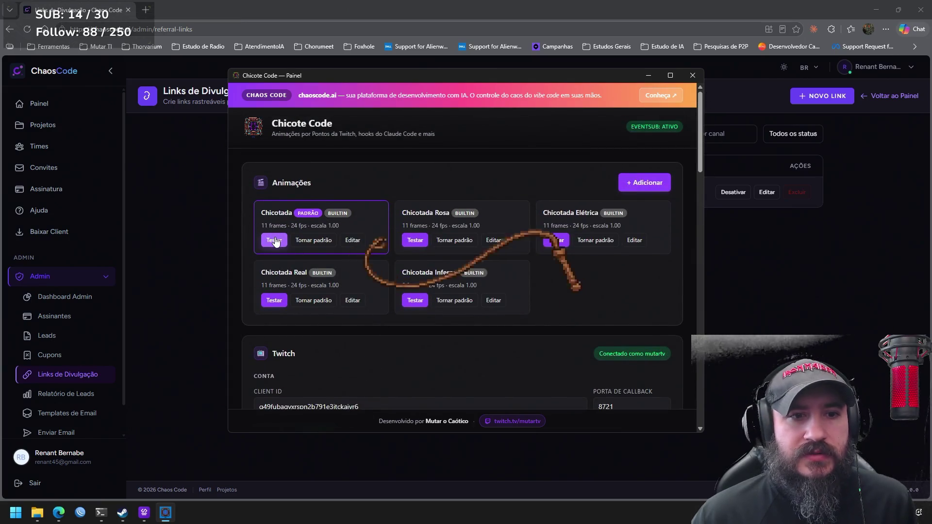
{"action": "left_click", "coordinate": [692, 76]}
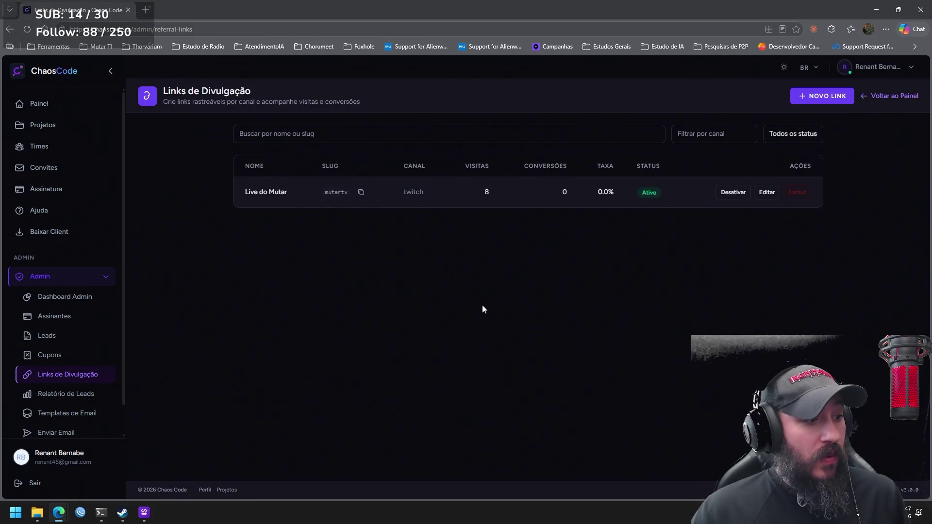
{"action": "mouse_move", "coordinate": [101, 512]}
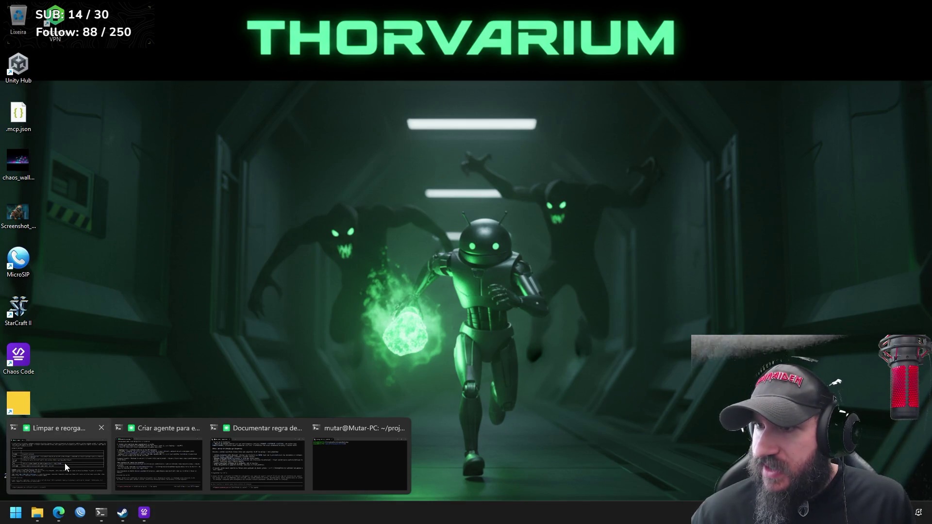
{"action": "left_click", "coordinate": [274, 470]}
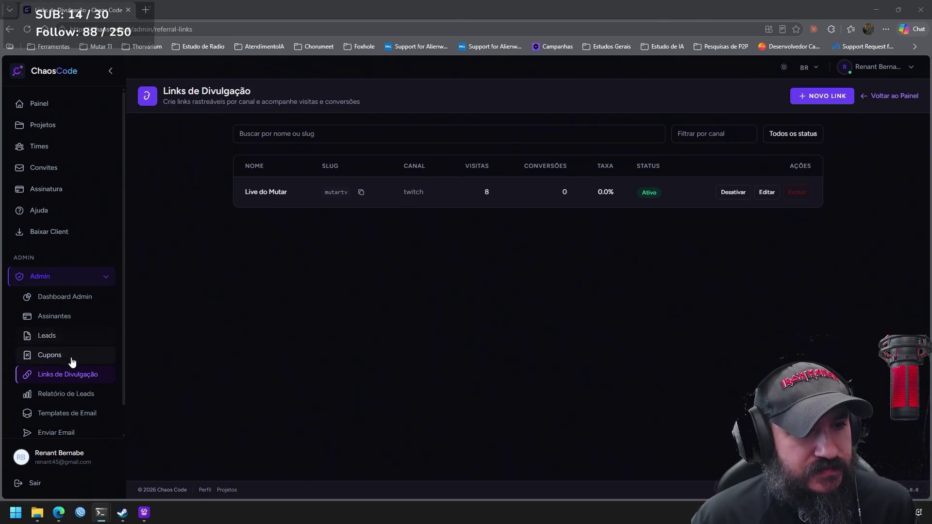
Step: Visit the Relatório de Leads, Leads and Cupons pages, ending on Relatório de Leads por Origem
{"action": "left_click", "coordinate": [84, 396]}
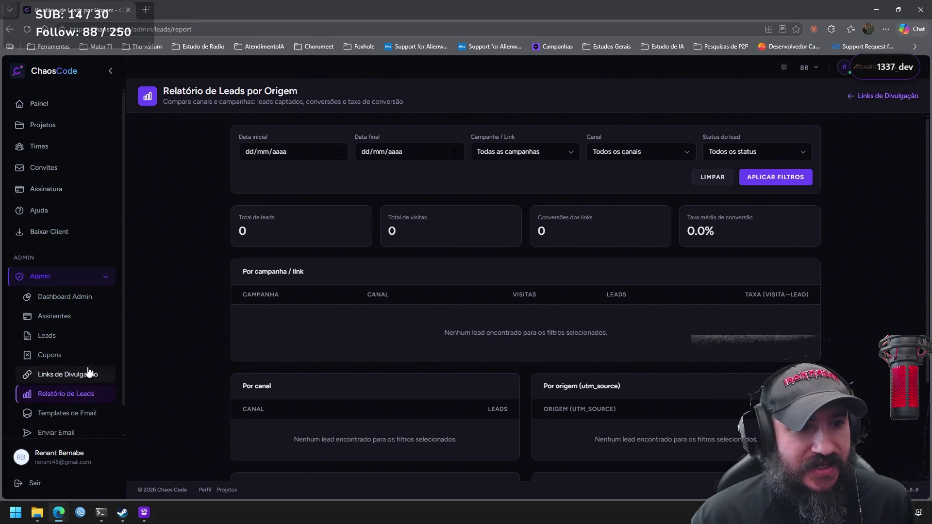
{"action": "left_click", "coordinate": [85, 338]}
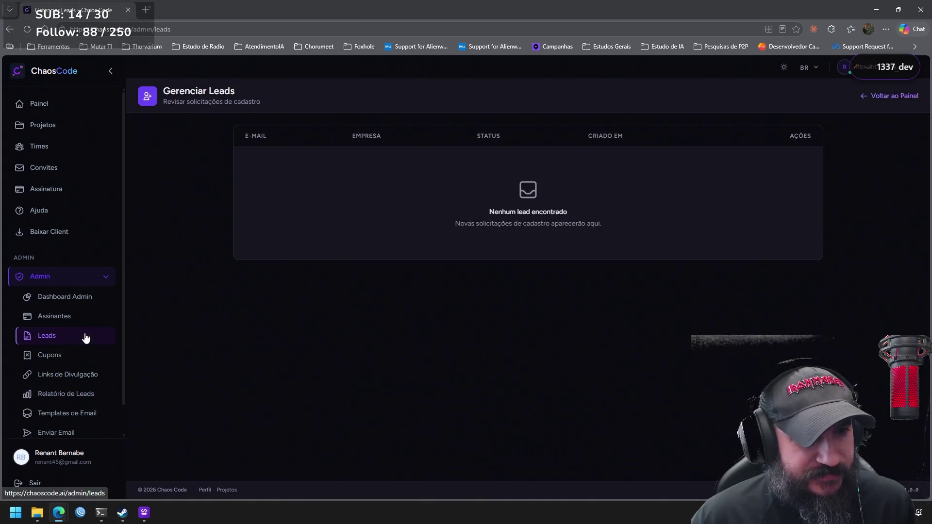
{"action": "left_click", "coordinate": [71, 357]}
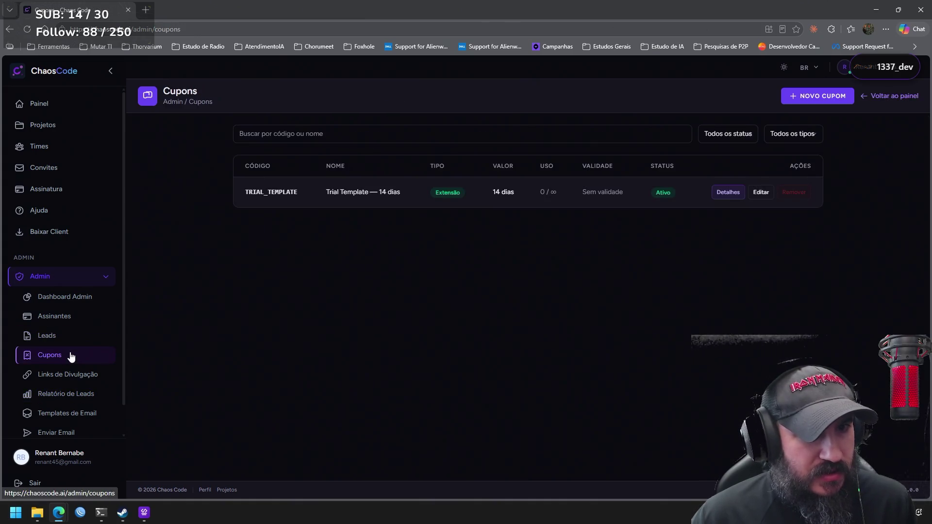
{"action": "left_click", "coordinate": [79, 398]}
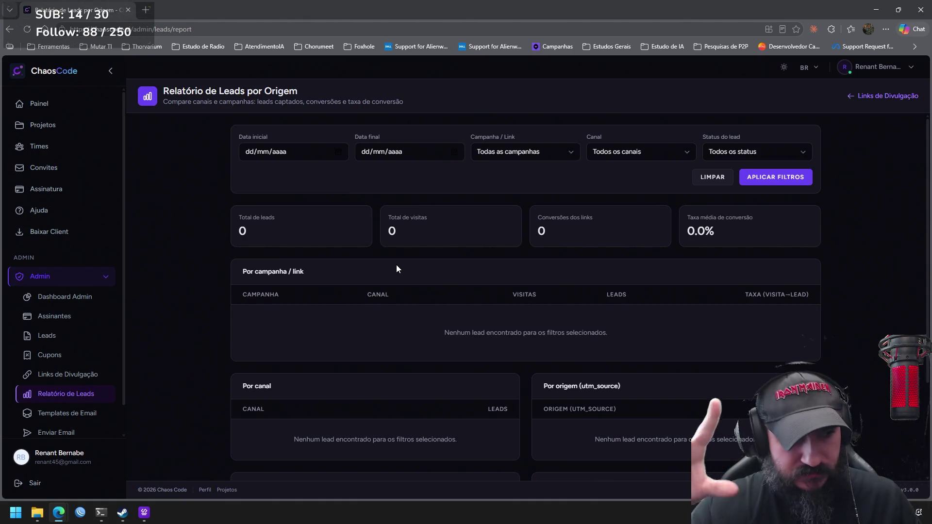
{"action": "left_click", "coordinate": [145, 11]}
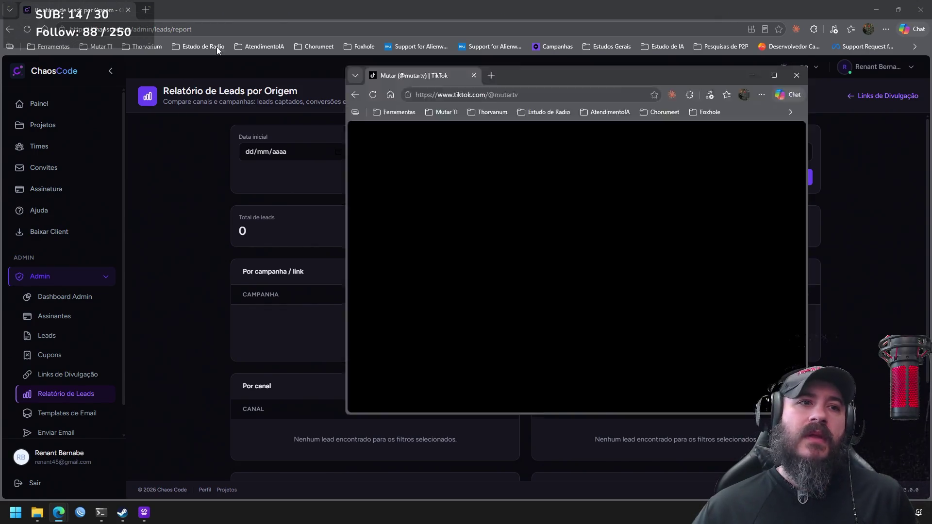
Step: Dock the TikTok profile as a browser tab, then open and pause the newest Guia Completo video
{"action": "left_click_drag", "start_coordinate": [384, 73], "coordinate": [170, 11]}
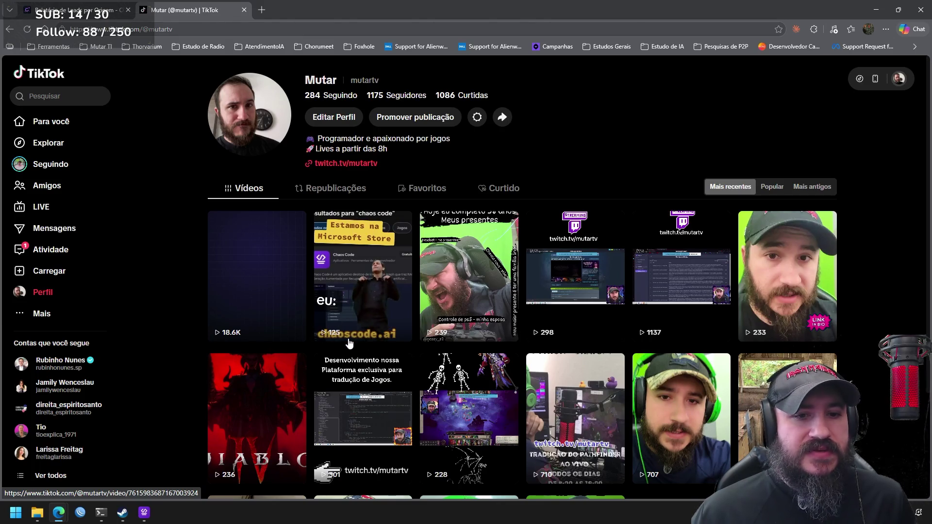
{"action": "left_click", "coordinate": [259, 293]}
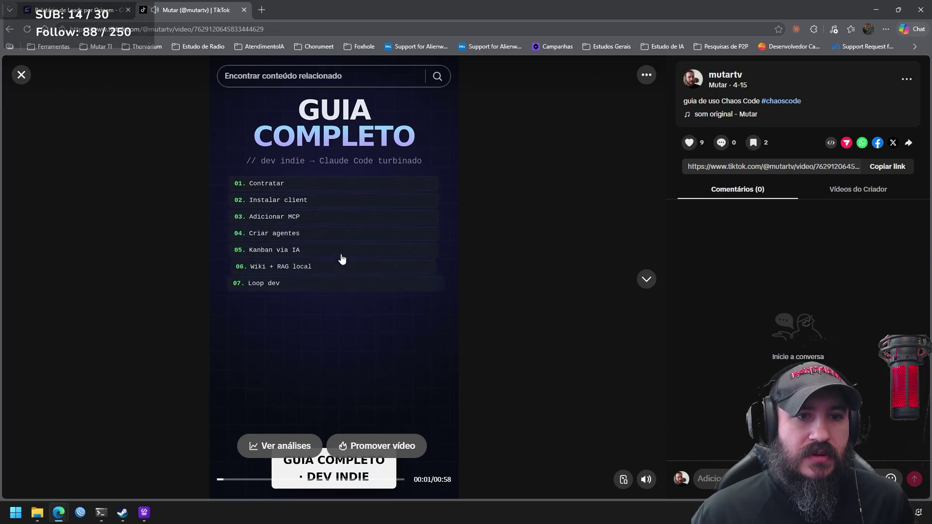
{"action": "left_click", "coordinate": [342, 259]}
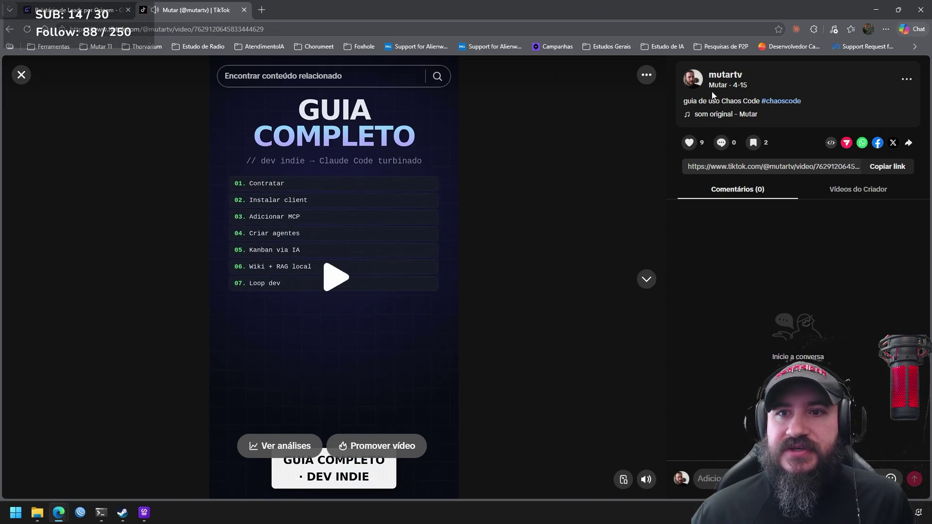
Step: Check the video's privacy and delete options, then close it back to the profile
{"action": "mouse_move", "coordinate": [391, 202]}
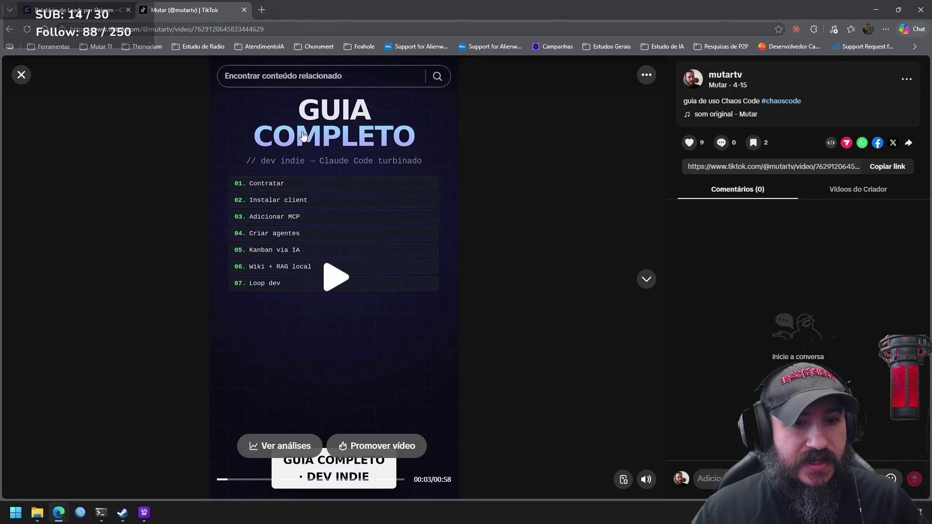
{"action": "left_click", "coordinate": [905, 79]}
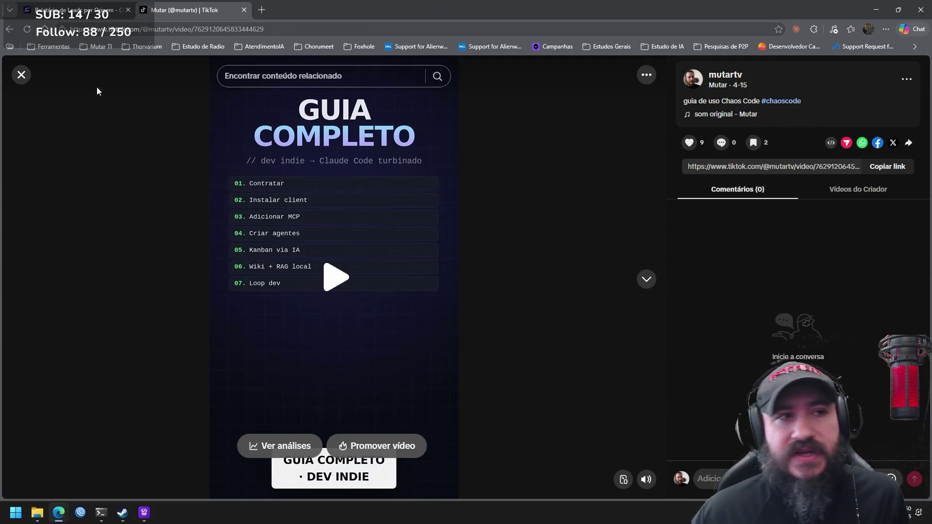
{"action": "left_click", "coordinate": [22, 74]}
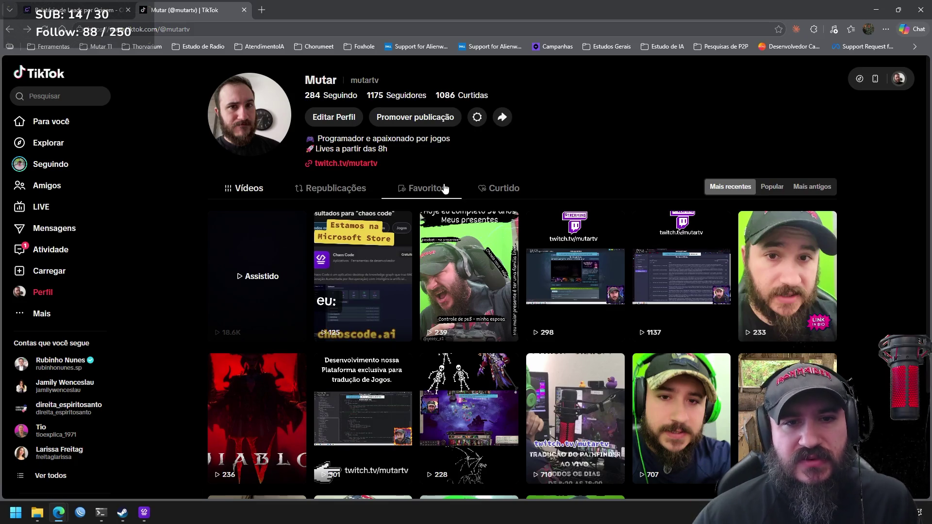
Step: Browse the profile's Favoritos, Republicações and Curtido tabs
{"action": "left_click", "coordinate": [423, 189]}
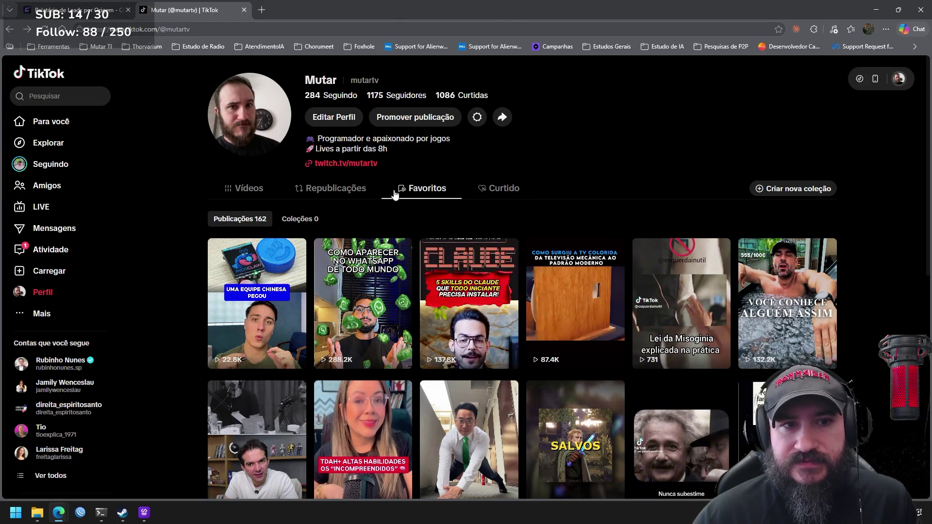
{"action": "left_click", "coordinate": [356, 195]}
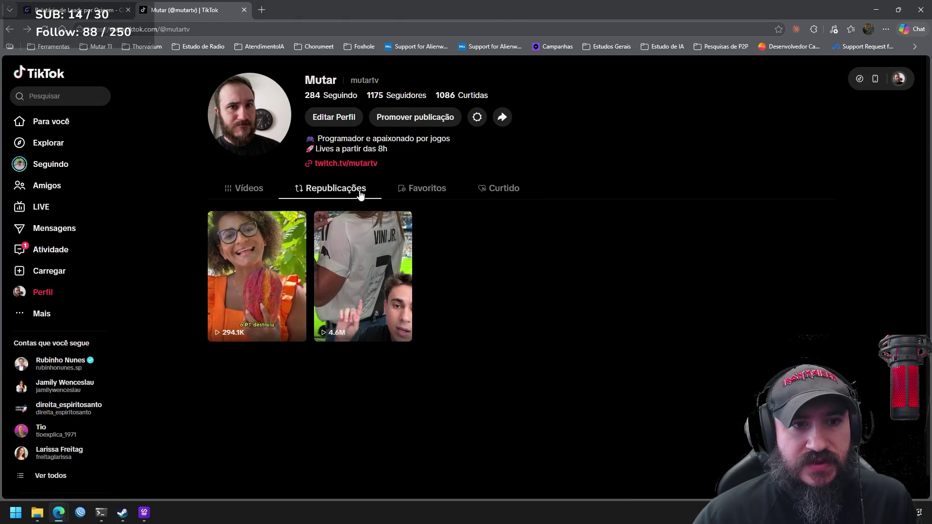
{"action": "left_click", "coordinate": [425, 194]}
{"action": "left_click", "coordinate": [494, 194]}
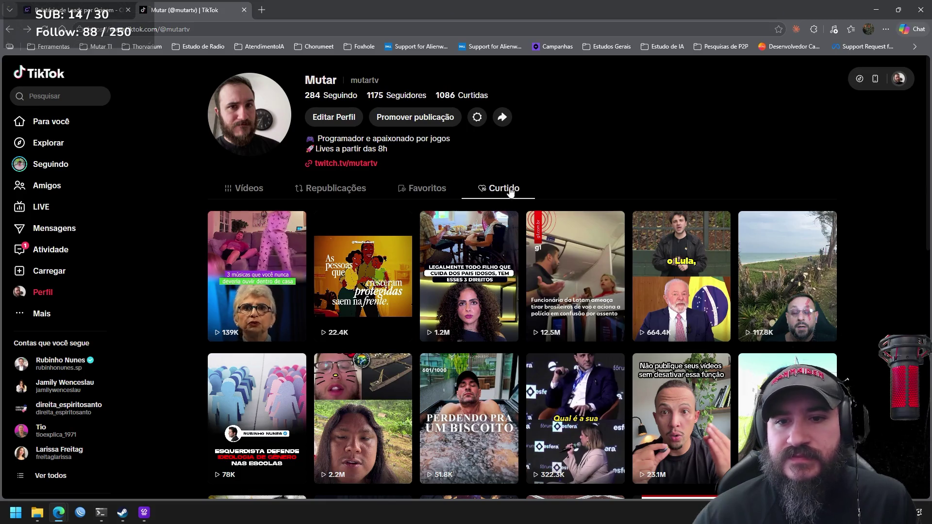
Step: Open and pause the liked video 'Não publique seus vídeos sem desativar essa função'
{"action": "middle_click", "coordinate": [875, 188]}
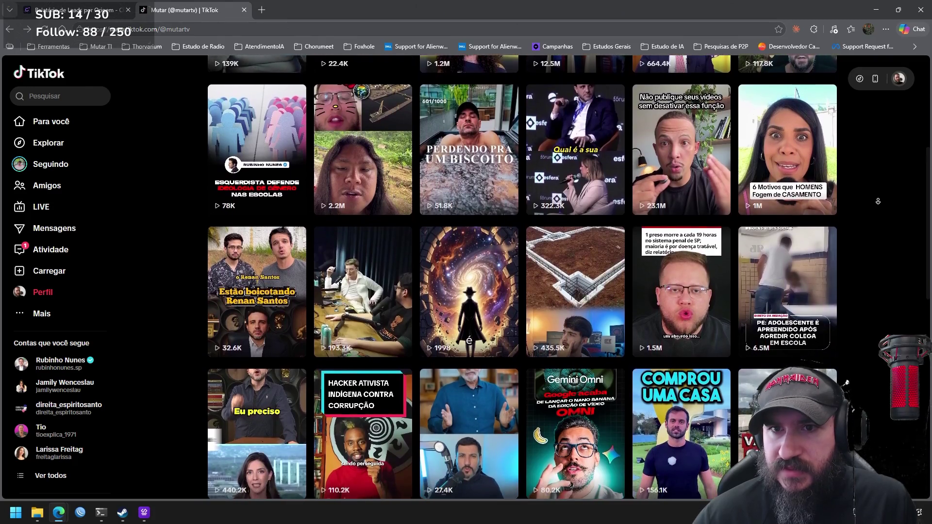
{"action": "left_click", "coordinate": [878, 201]}
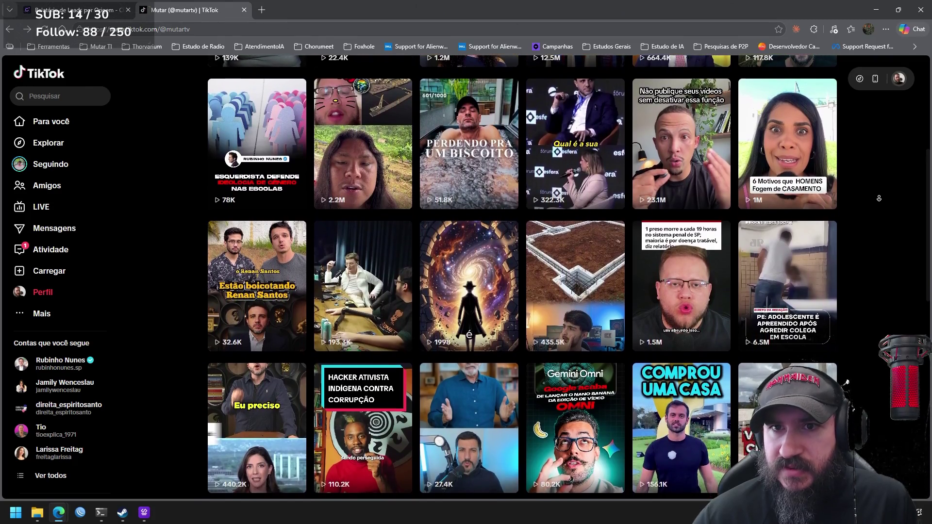
{"action": "left_click", "coordinate": [691, 137]}
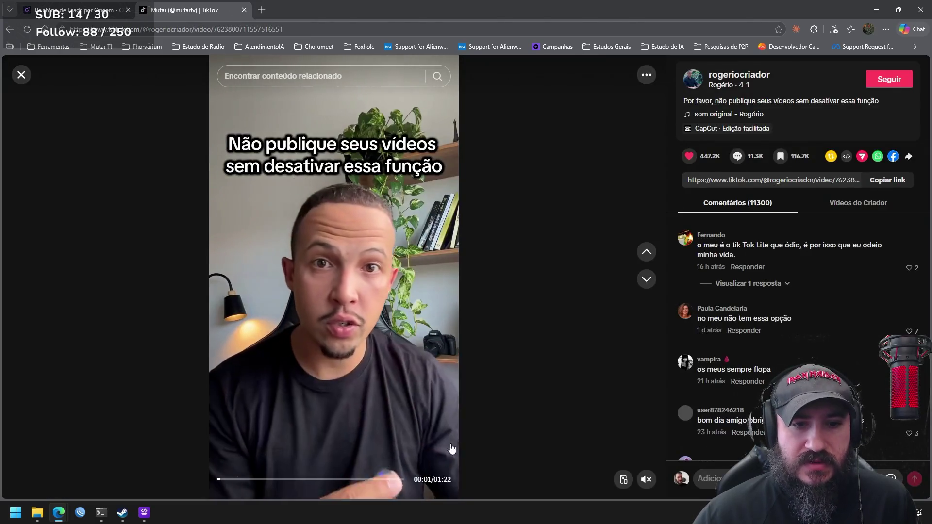
{"action": "left_click", "coordinate": [367, 332]}
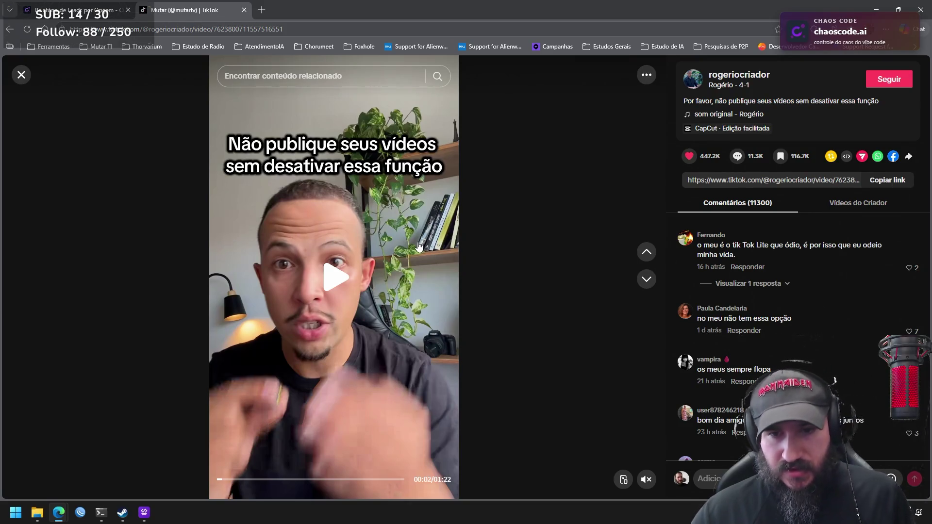
Step: Unmute the liked video, pause it at 00:46, and select its full web address
{"action": "left_click", "coordinate": [645, 479]}
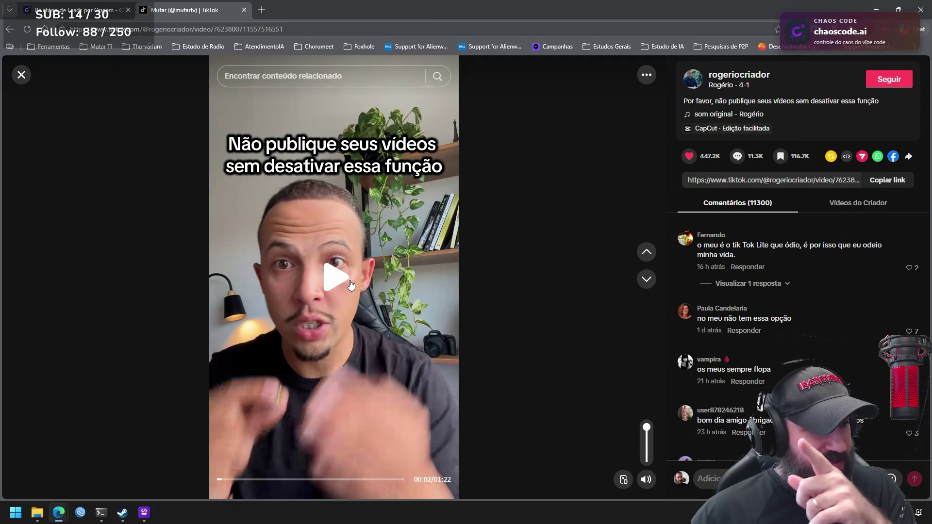
{"action": "left_click", "coordinate": [351, 284]}
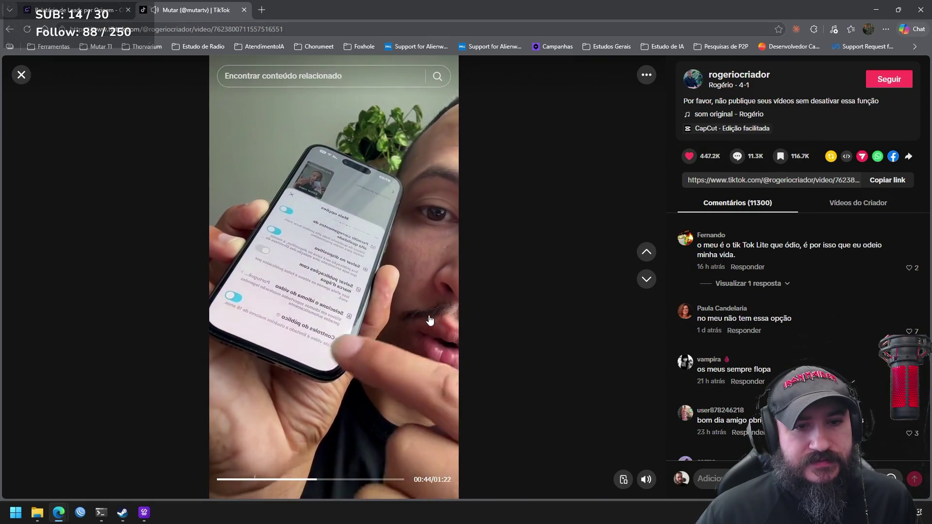
{"action": "left_click", "coordinate": [427, 320]}
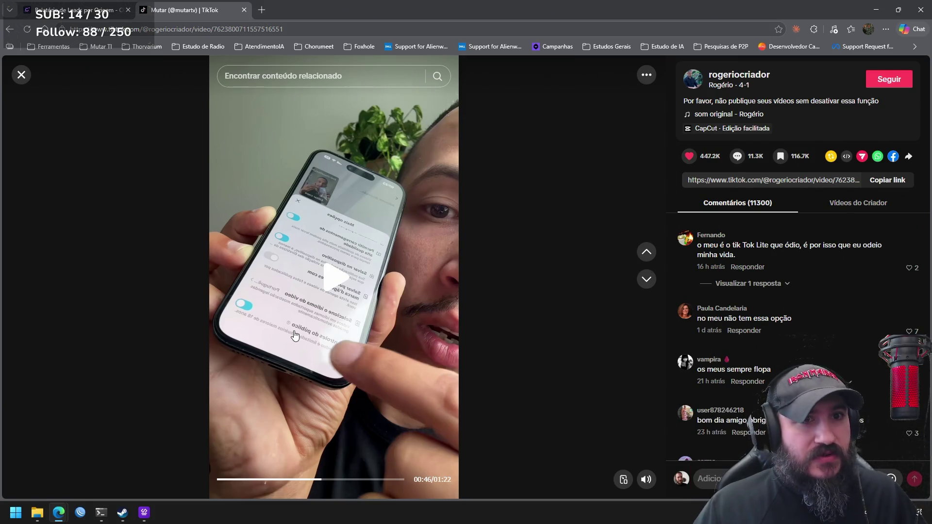
{"action": "left_click", "coordinate": [305, 27]}
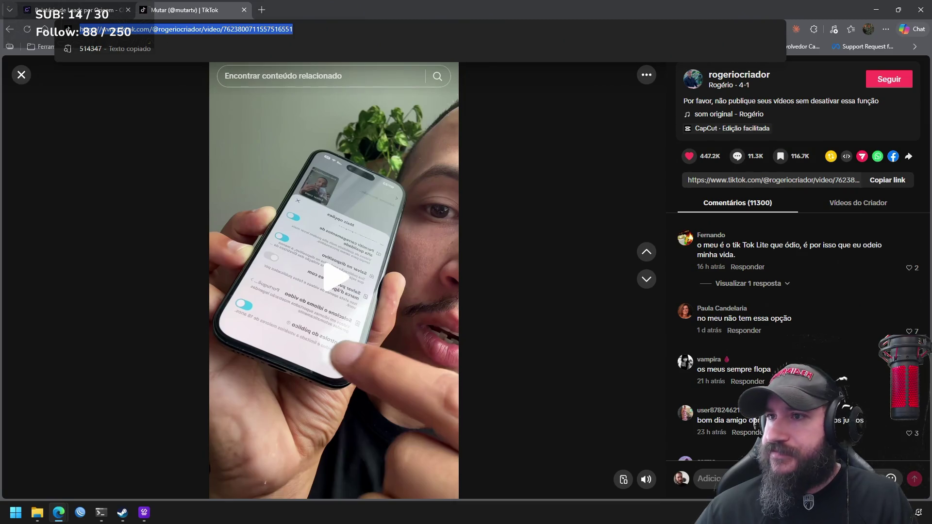
Step: Post the comment 'boa! mandou bem na dica' with a grinning emoji on the video
{"action": "key", "text": "alt+Tab"}
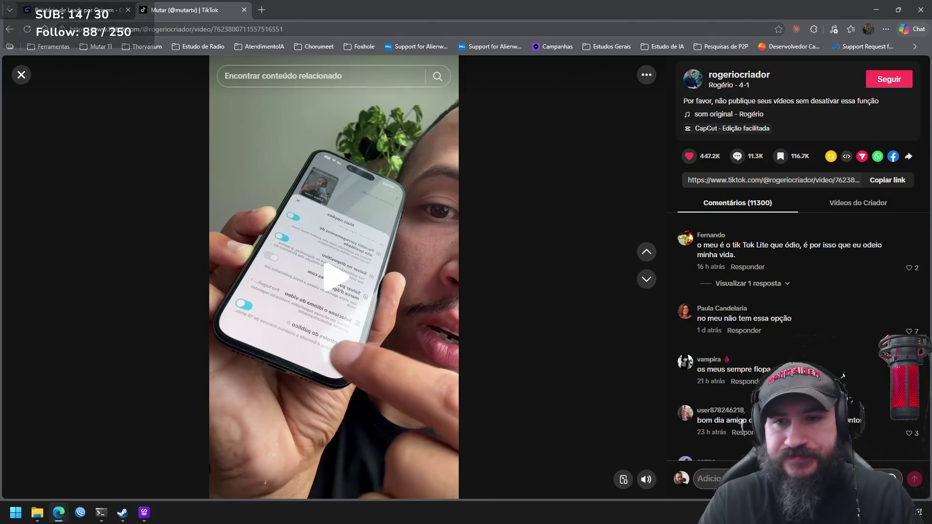
{"action": "type", "text": "boa! r"}
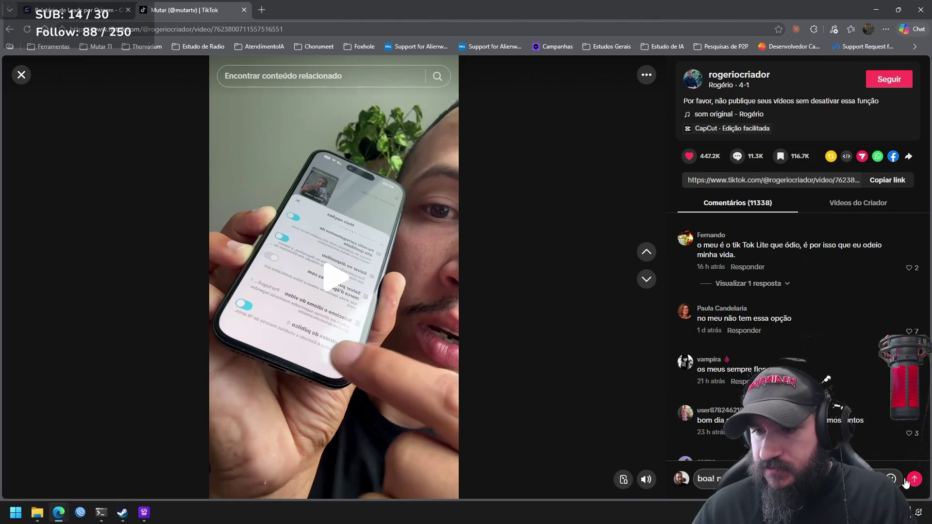
{"action": "left_click", "coordinate": [890, 478]}
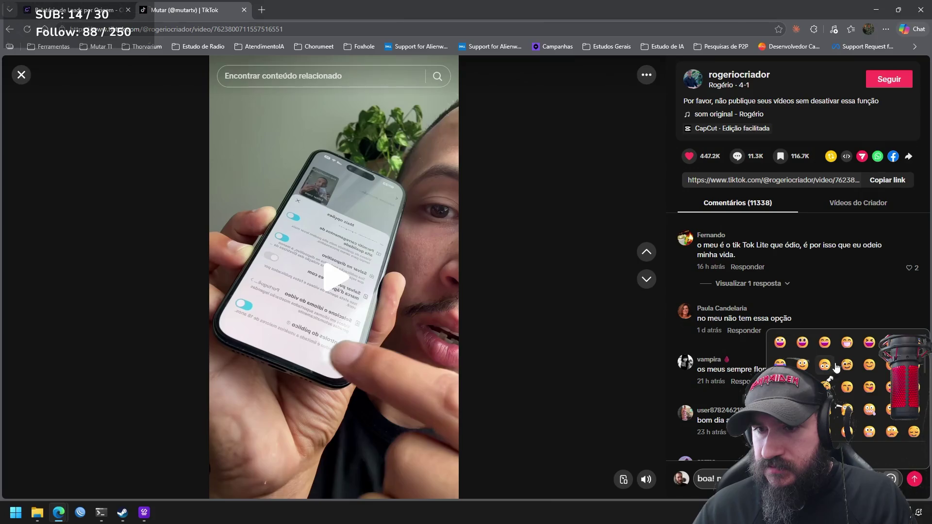
{"action": "left_click", "coordinate": [843, 343]}
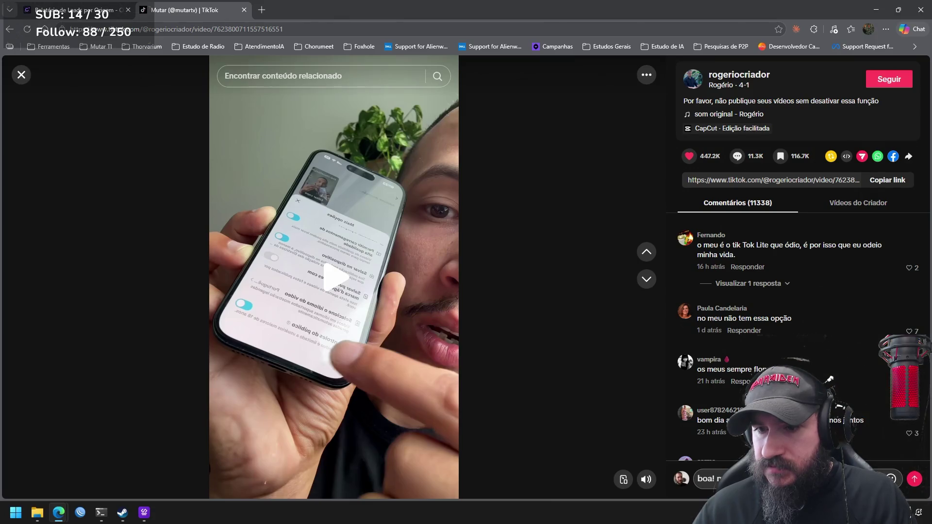
{"action": "left_click", "coordinate": [907, 485]}
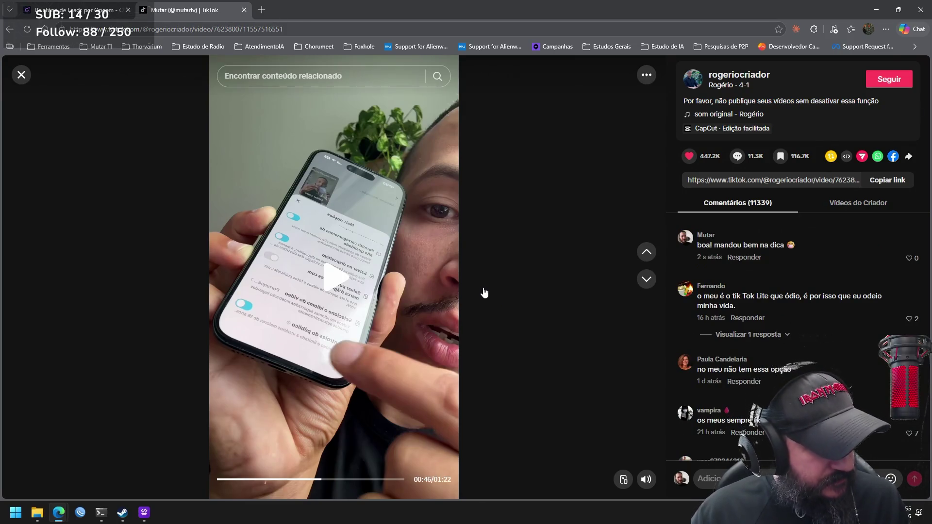
Step: Close the video viewer and return to the top of the profile page
{"action": "left_click", "coordinate": [22, 75]}
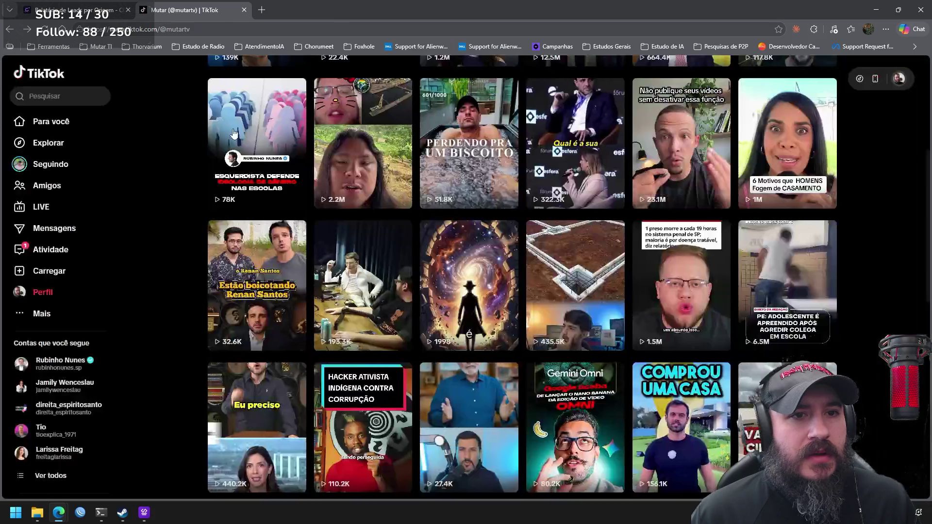
{"action": "middle_click", "coordinate": [857, 229]}
{"action": "scroll", "coordinate": [856, 229], "scroll_direction": "up", "scroll_amount": 6}
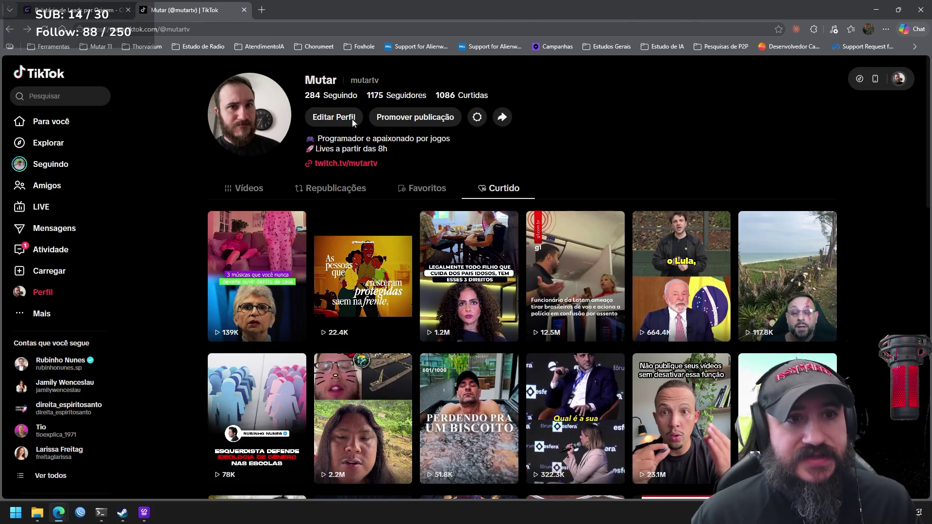
{"action": "left_click", "coordinate": [205, 30]}
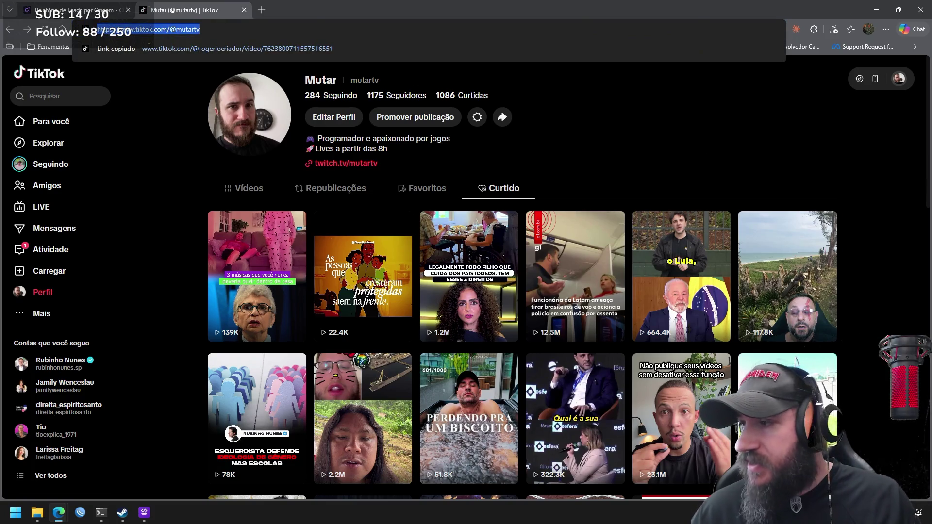
{"action": "key", "text": "Escape"}
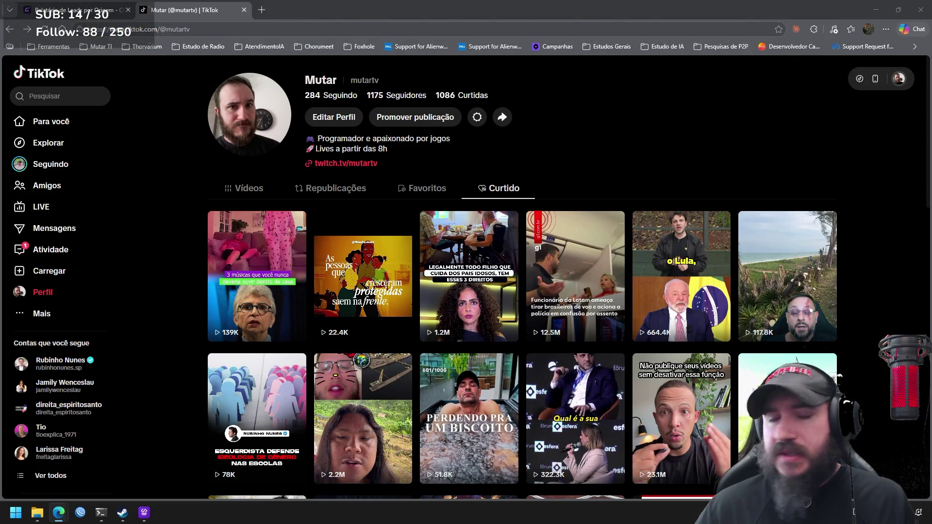
Step: Switch to the profile's own Vídeos tab and open the video with 1530 views
{"action": "left_click", "coordinate": [275, 188]}
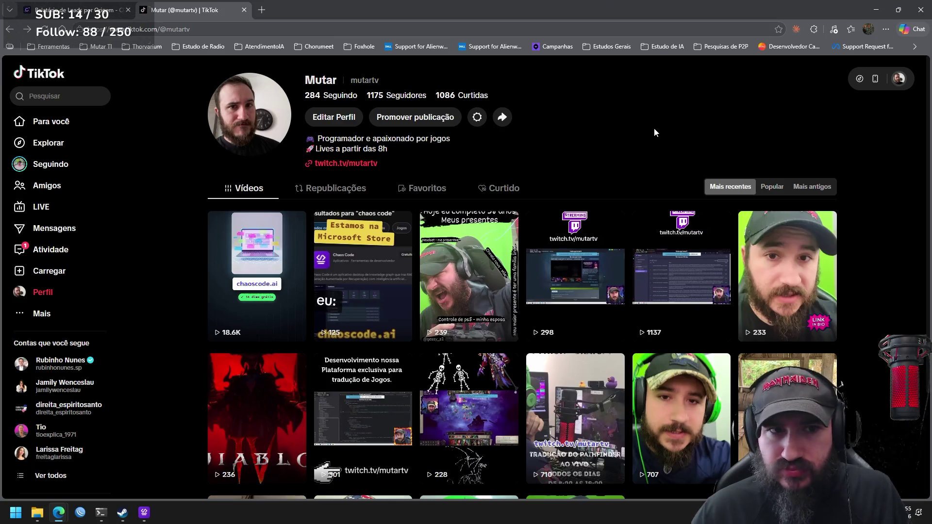
{"action": "middle_click", "coordinate": [630, 130]}
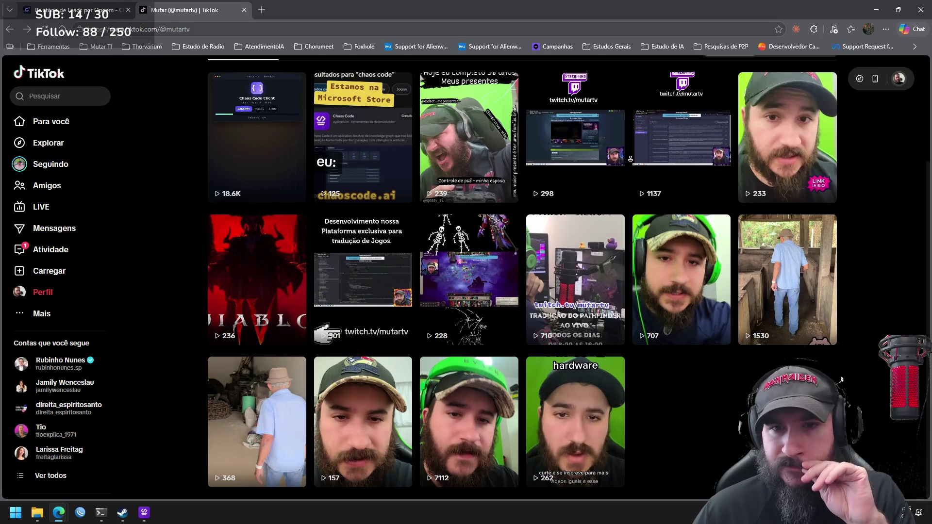
{"action": "left_click", "coordinate": [701, 353]}
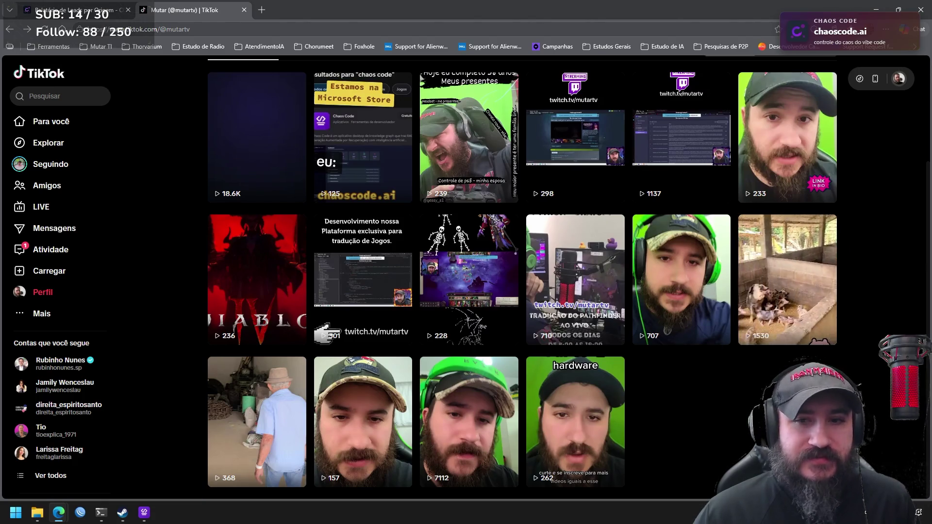
{"action": "left_click", "coordinate": [795, 296]}
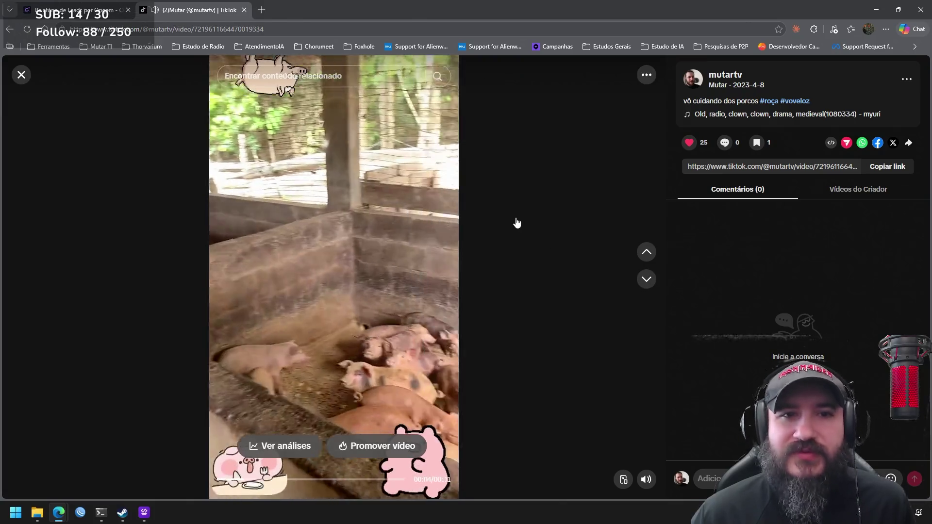
{"action": "left_click", "coordinate": [22, 75]}
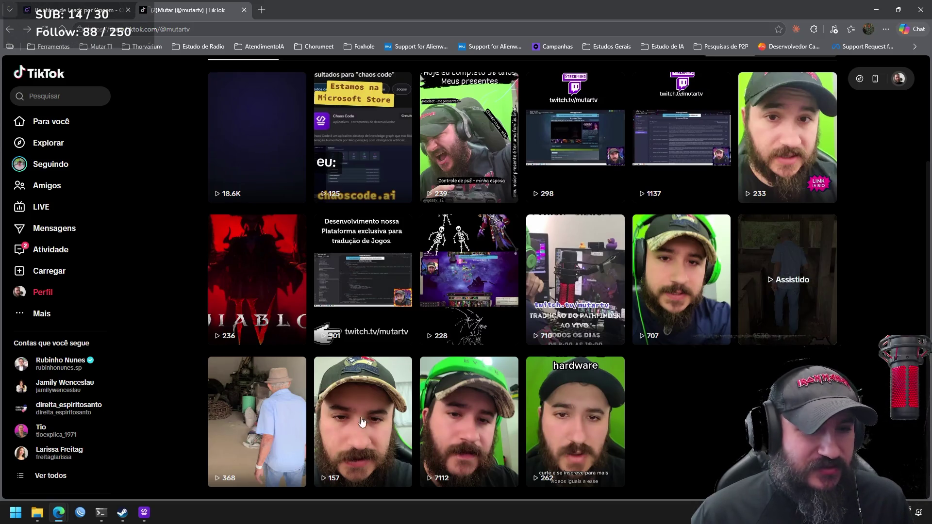
{"action": "left_click", "coordinate": [255, 383]}
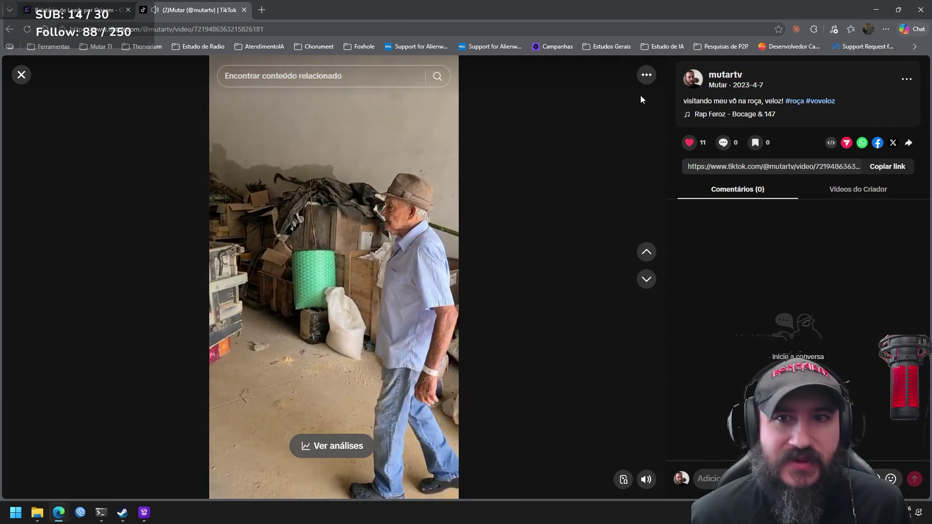
{"action": "left_click", "coordinate": [22, 76]}
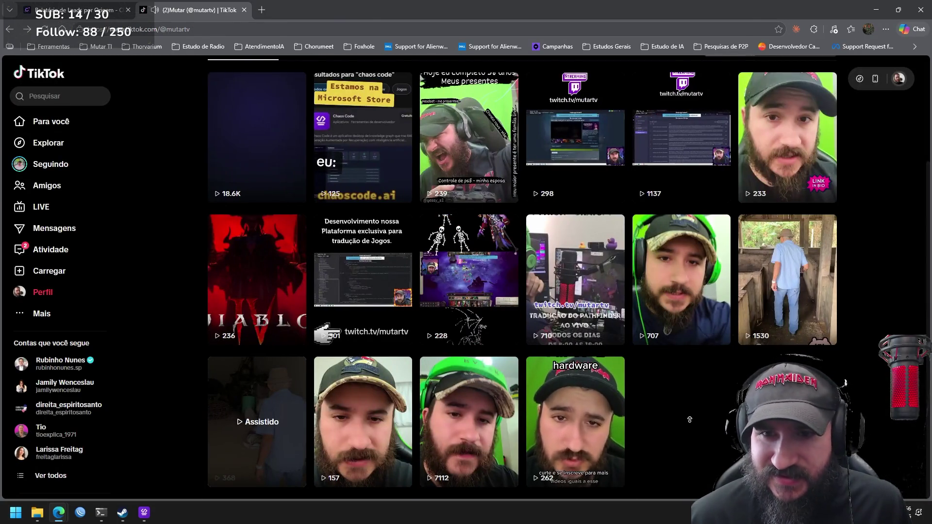
{"action": "scroll", "coordinate": [670, 422], "scroll_direction": "up", "scroll_amount": 3}
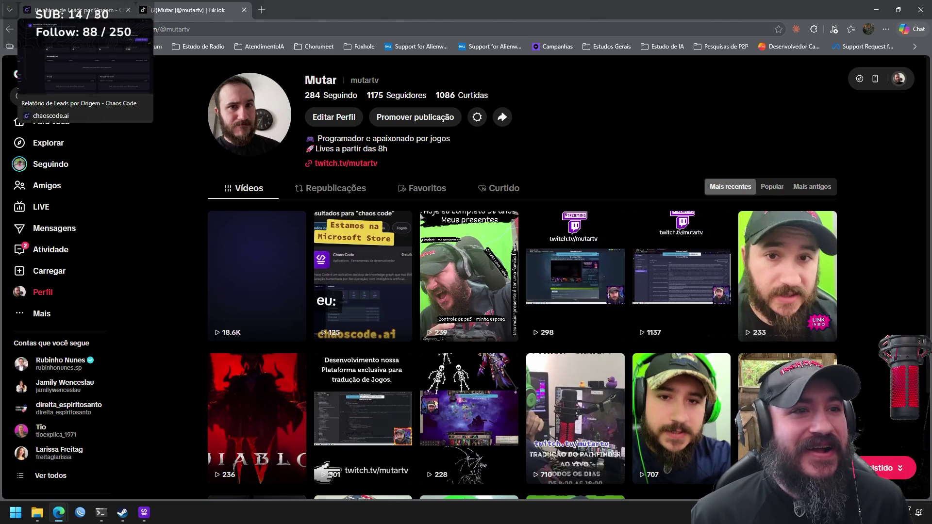
{"action": "left_click", "coordinate": [97, 17]}
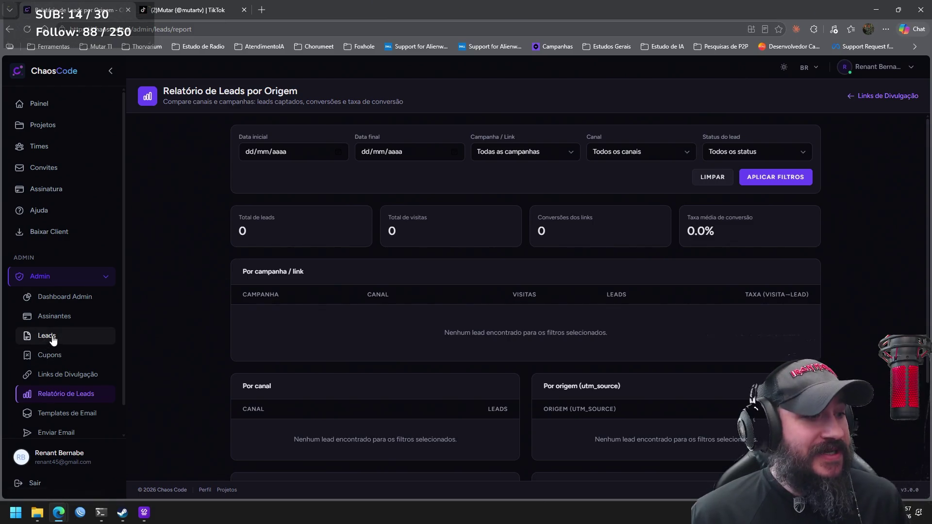
Step: Go from Leads through the leads-by-source report to the Links de Divulgação list
{"action": "left_click", "coordinate": [54, 340]}
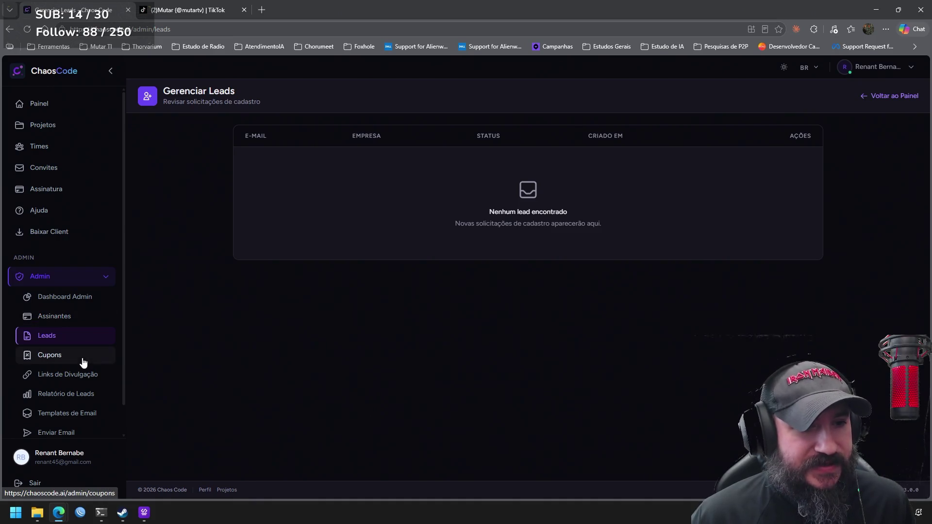
{"action": "left_click", "coordinate": [81, 395]}
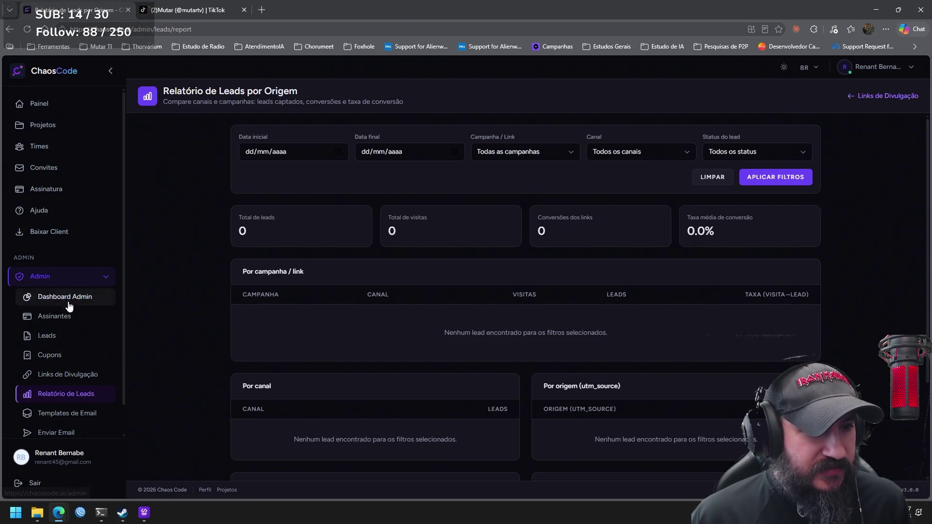
{"action": "left_click", "coordinate": [77, 377]}
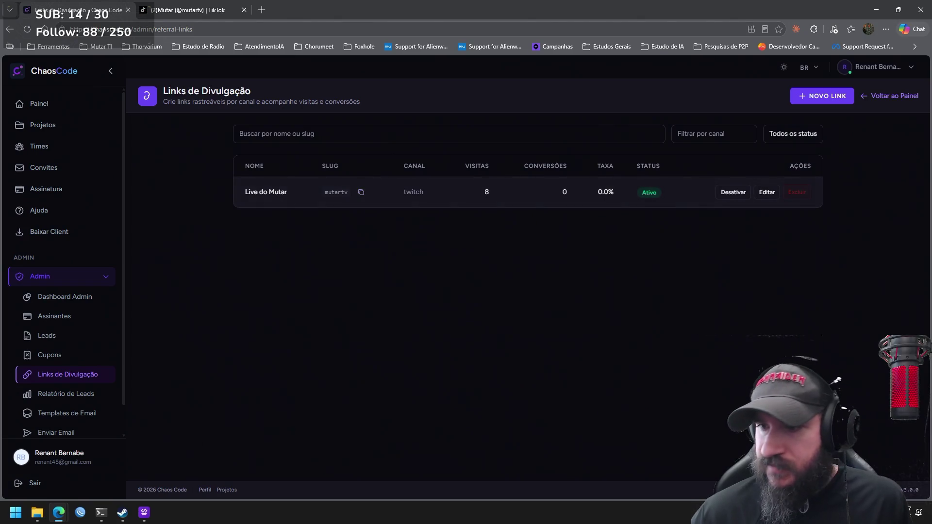
{"action": "key", "text": "super+d"}
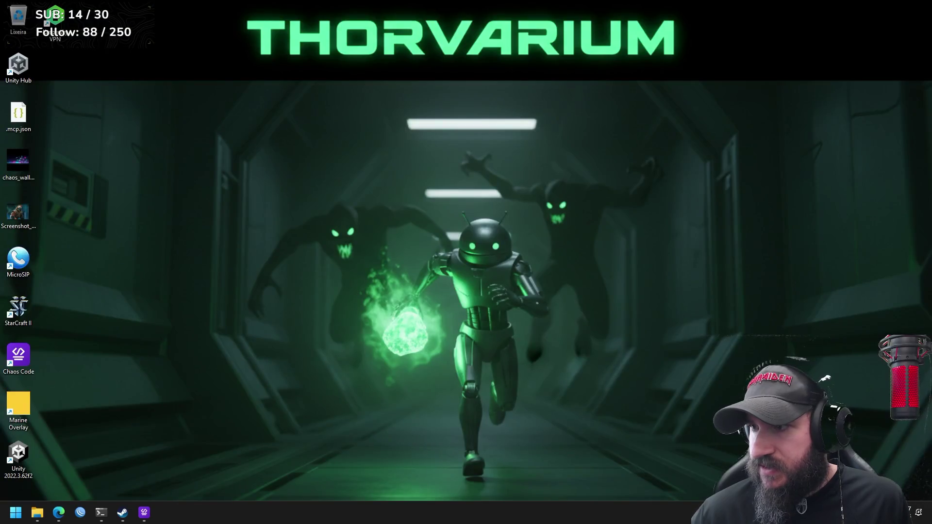
{"action": "key", "text": "super+d"}
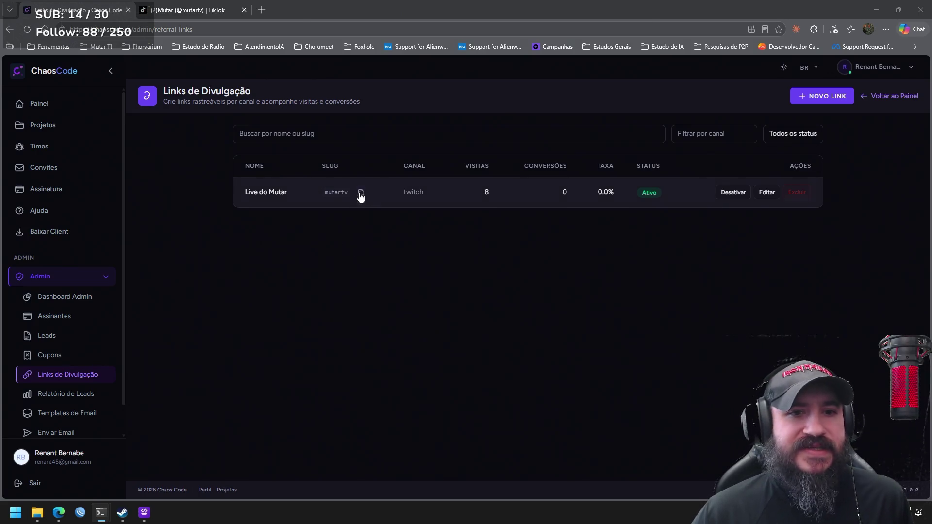
Step: Start a new referral link with + NOVO LINK and focus the Nome da campanha field
{"action": "left_click", "coordinate": [813, 102]}
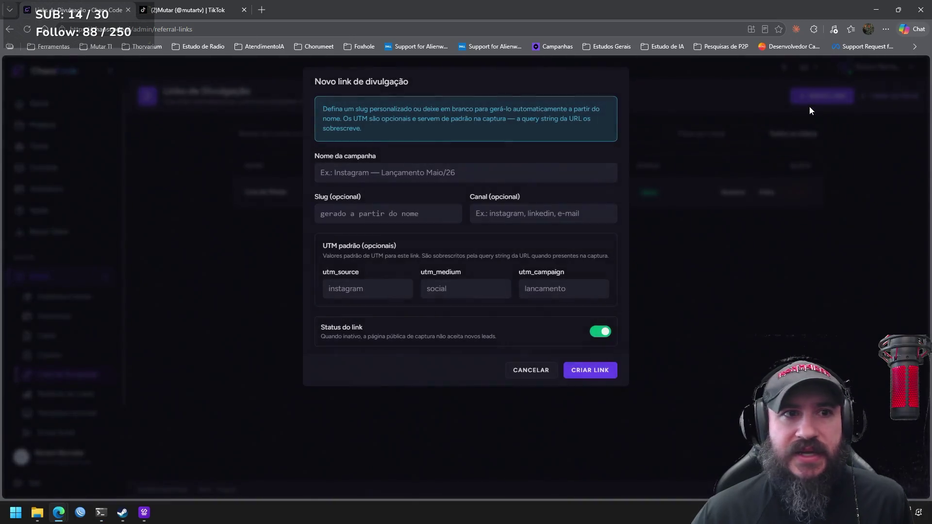
{"action": "left_click", "coordinate": [387, 170]}
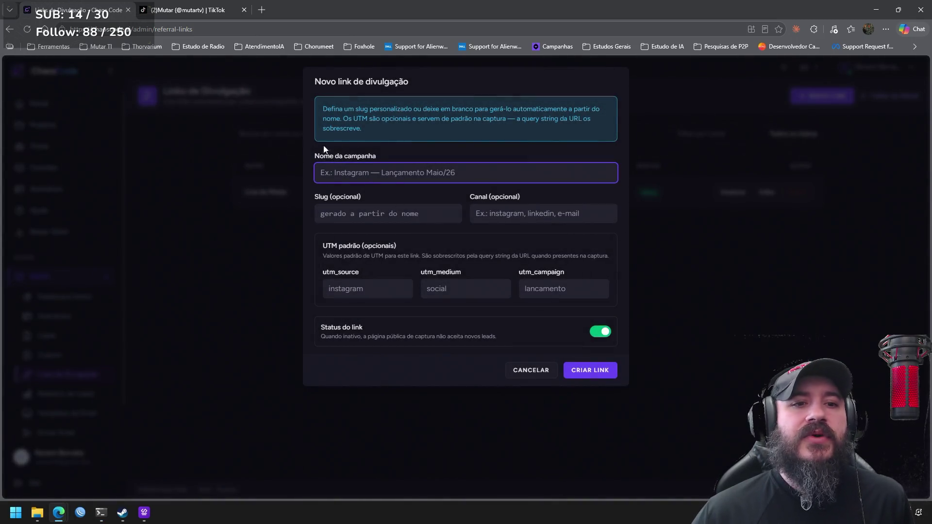
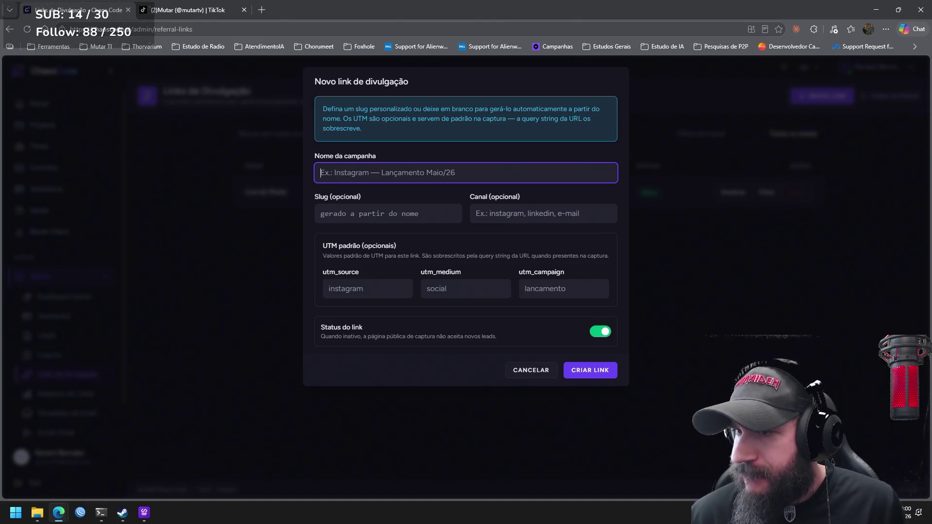
Step: Close the 'Novo link de divulgação' form without saving, take a screen capture, and open a new browser tab
{"action": "key", "text": "alt+Tab"}
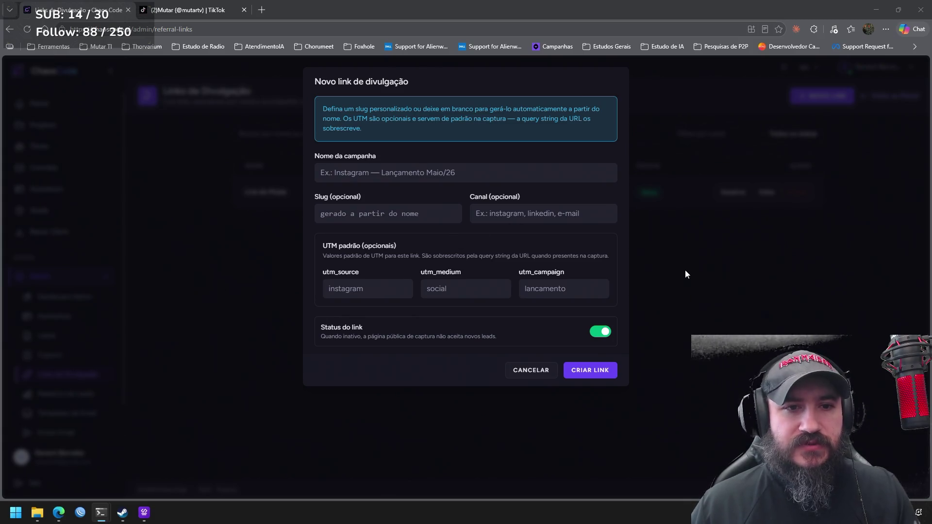
{"action": "left_click", "coordinate": [675, 244]}
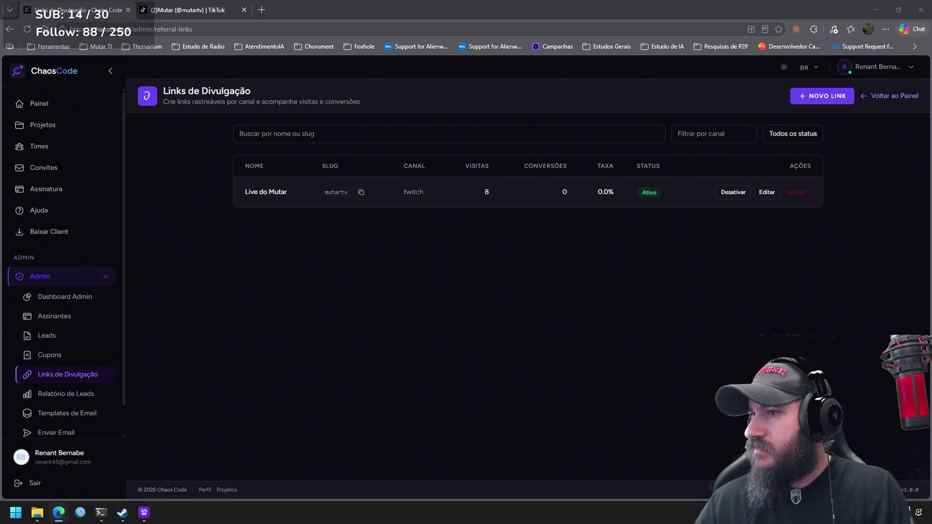
{"action": "key", "text": "super+shift+s"}
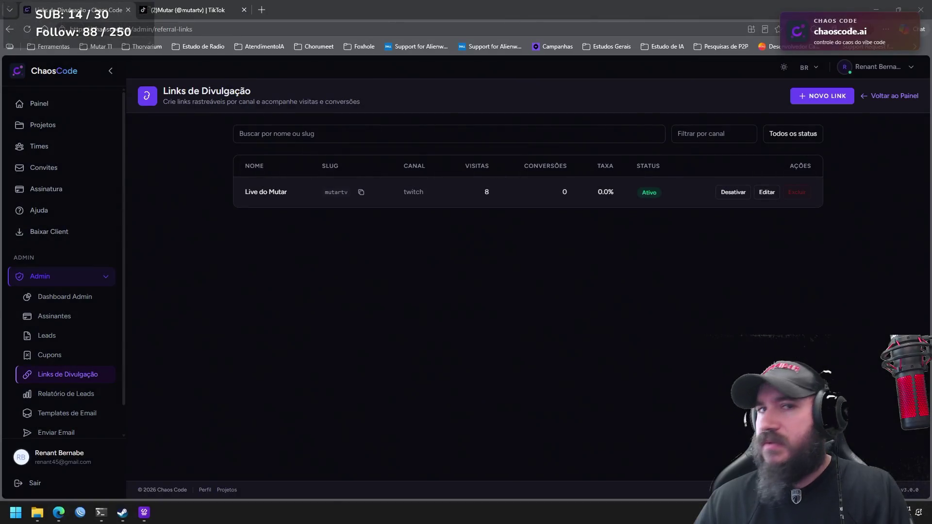
{"action": "left_click", "coordinate": [261, 11]}
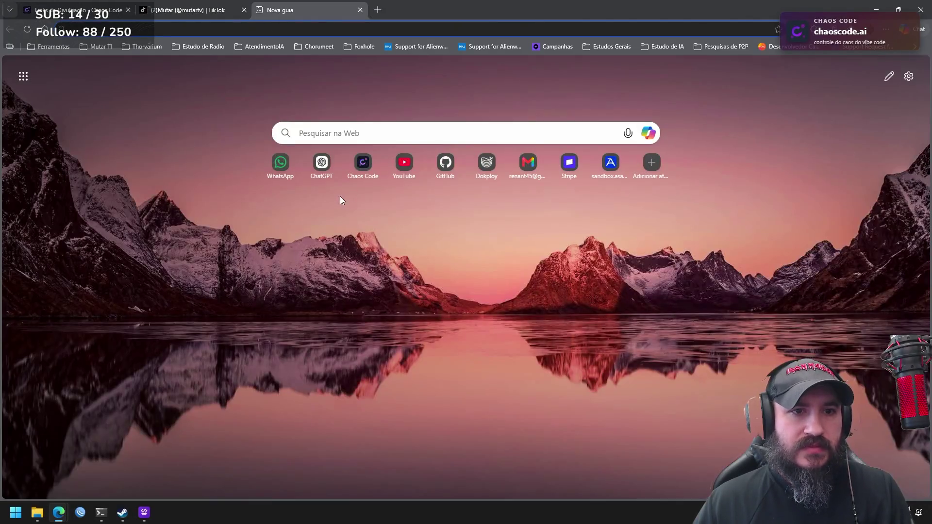
Step: Open ChatGPT, paste the captured screenshot, and send 'transcreva' to get it transcribed
{"action": "left_click", "coordinate": [320, 165]}
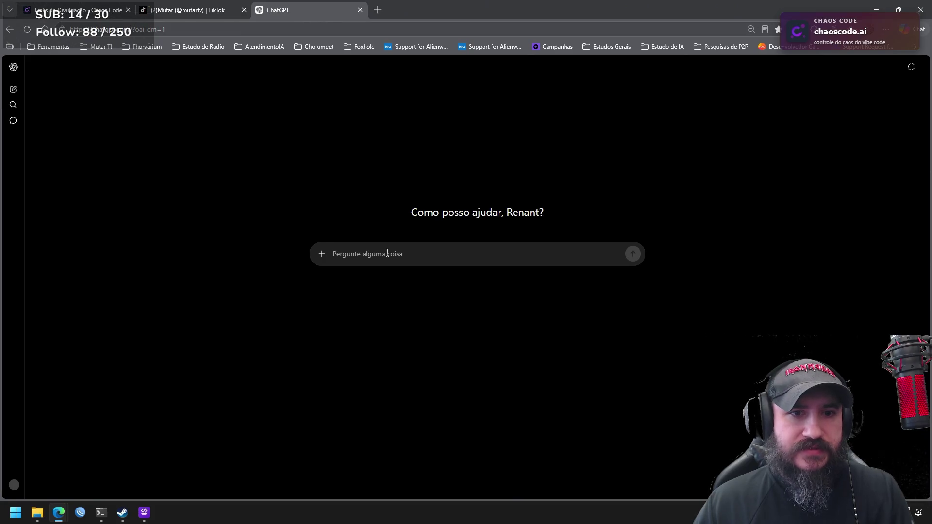
{"action": "key", "text": "ctrl+v"}
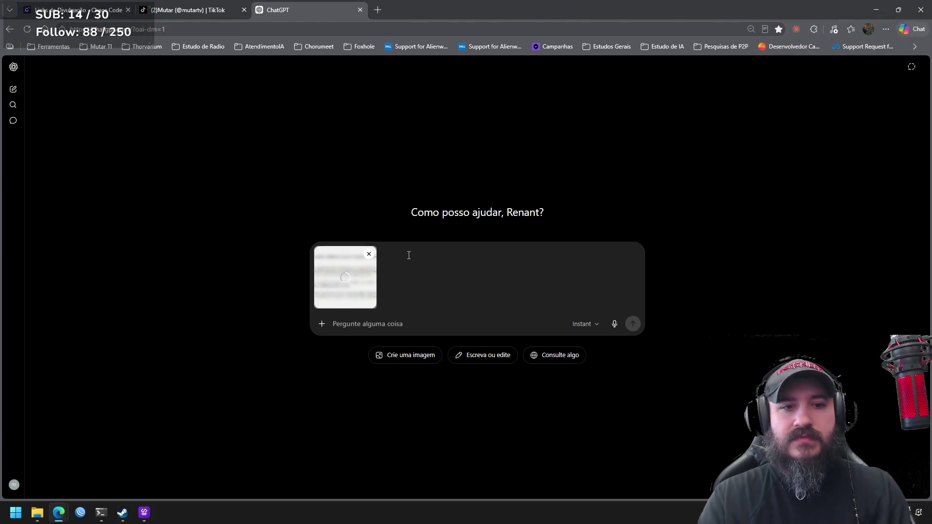
{"action": "type", "text": "t"}
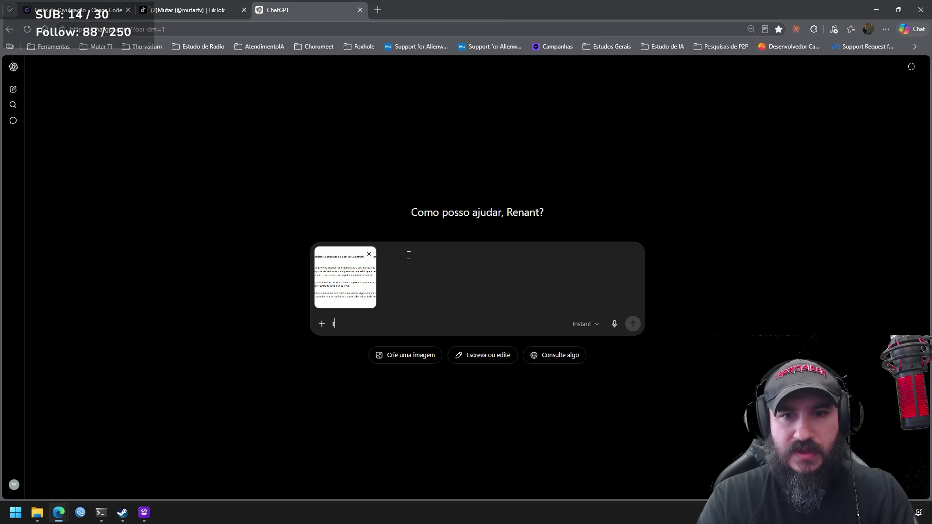
{"action": "type", "text": "ranscreva"}
{"action": "key", "text": "Return"}
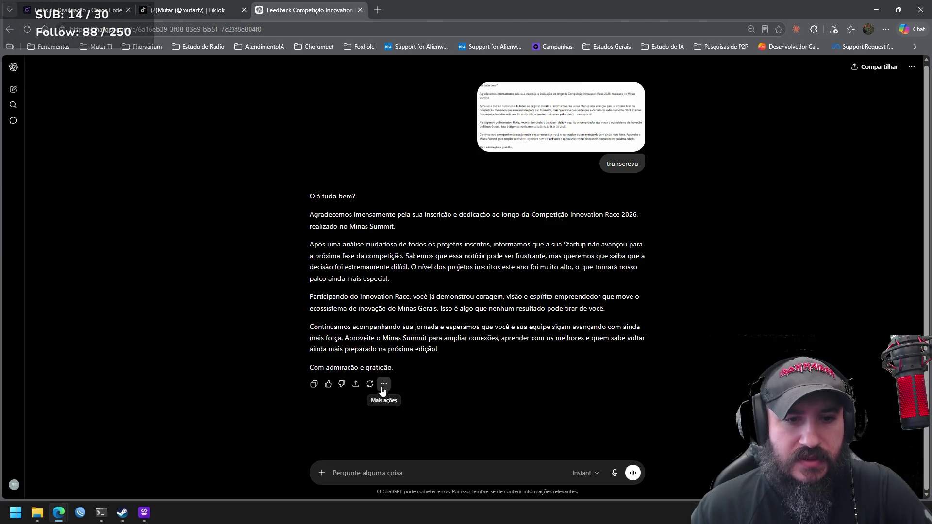
Step: Have ChatGPT read the transcribed feedback letter aloud and adjust the volume
{"action": "left_click", "coordinate": [384, 384]}
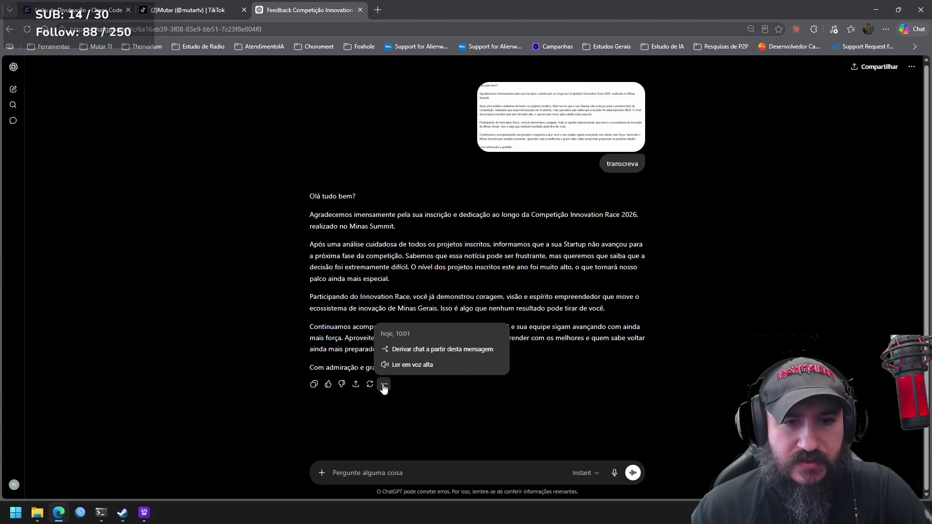
{"action": "left_click", "coordinate": [436, 371]}
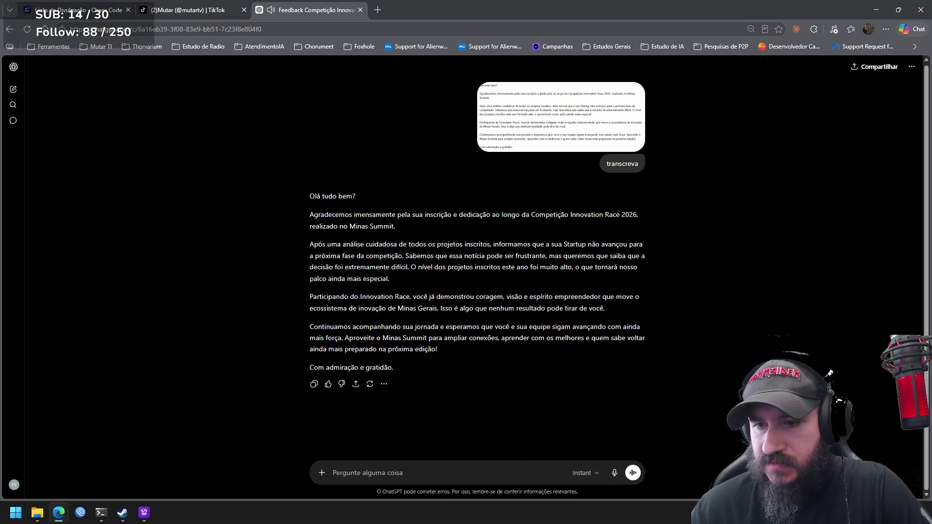
{"action": "key", "text": "super+a"}
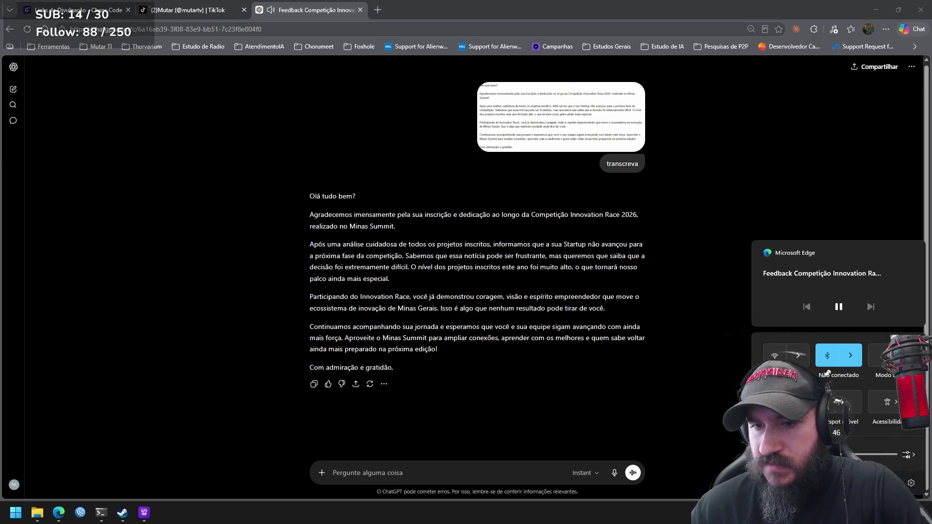
{"action": "left_click", "coordinate": [598, 382]}
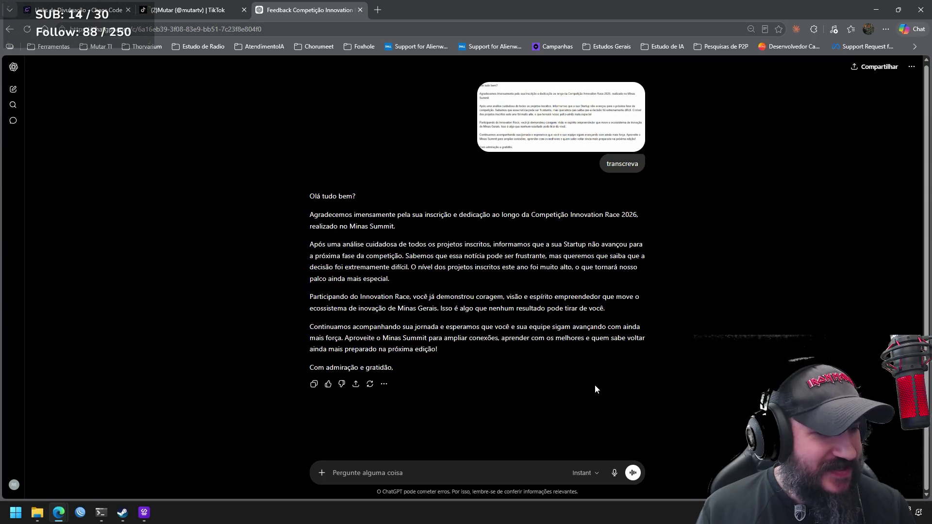
Step: Search the web for 'minas summit 2026' and open the official minassummit.com site
{"action": "left_click", "coordinate": [378, 10]}
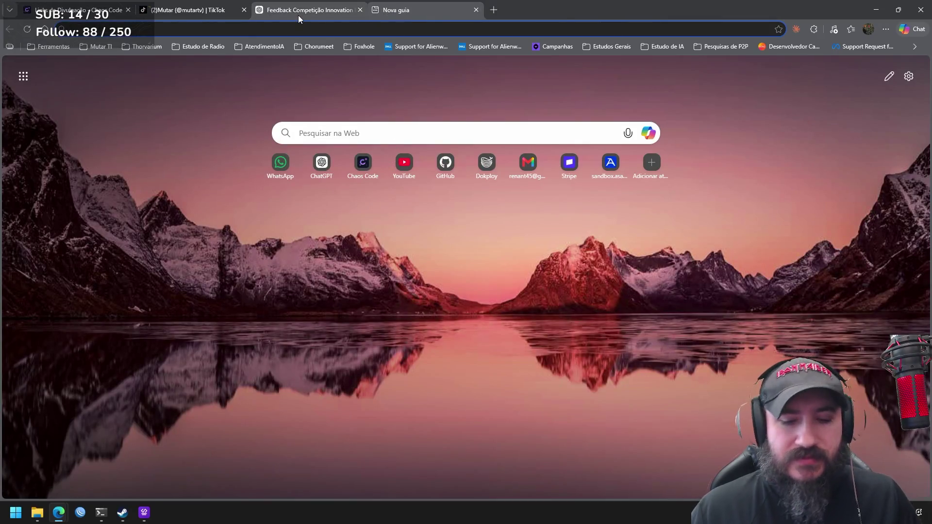
{"action": "type", "text": "minas s"}
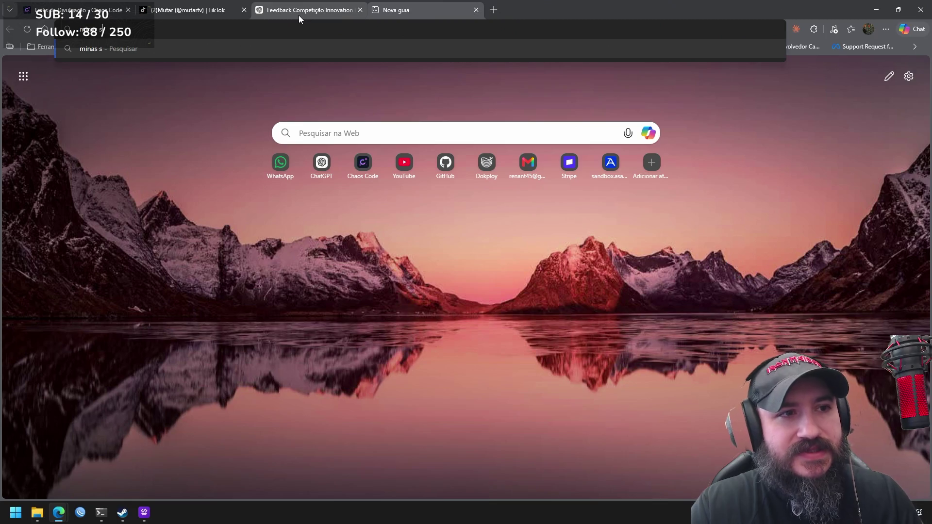
{"action": "type", "text": "ummit 2026"}
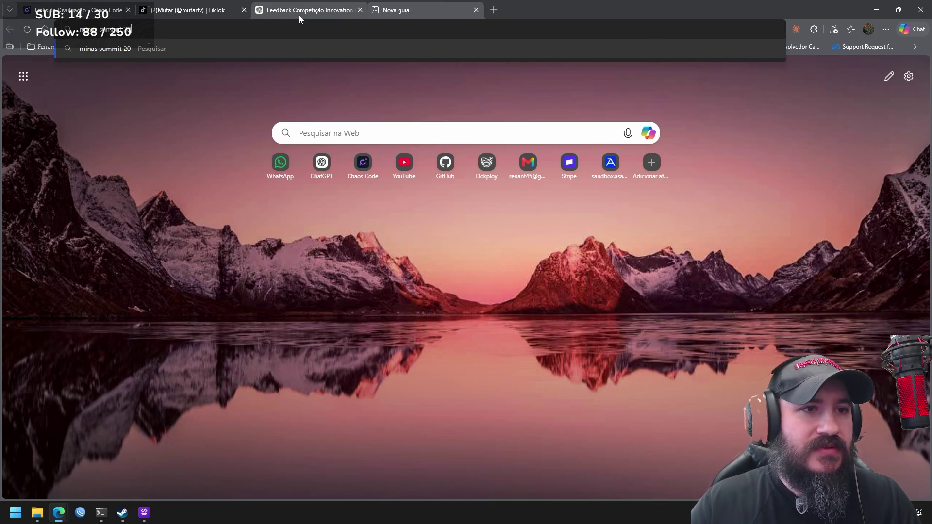
{"action": "key", "text": "Return"}
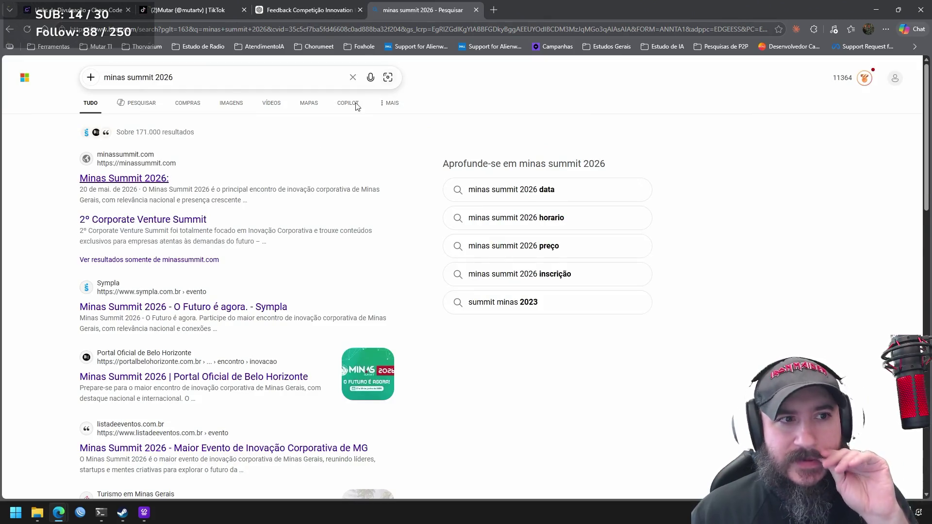
{"action": "left_click", "coordinate": [144, 179]}
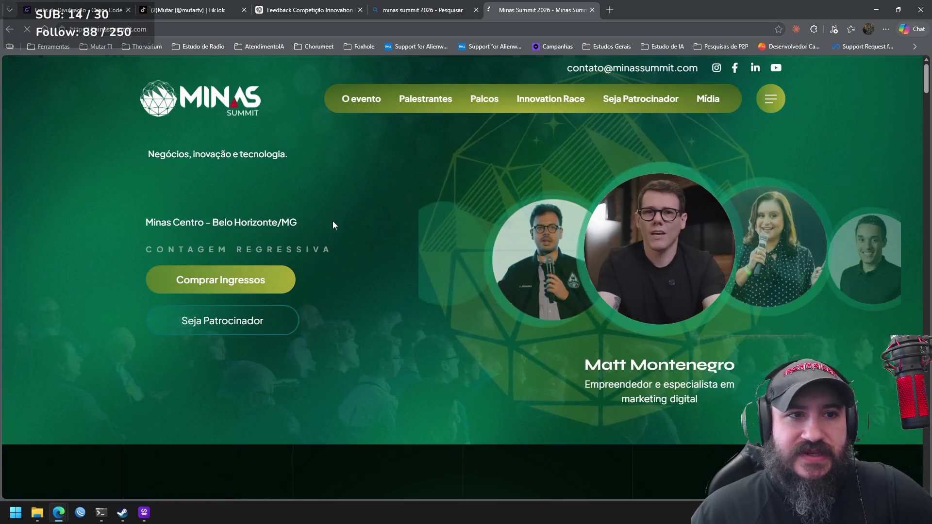
Step: View the award ceremony gallery photo, then scroll down to the Patrocinadores sponsor logos
{"action": "scroll", "coordinate": [408, 309], "scroll_direction": "down", "scroll_amount": 10}
{"action": "scroll", "coordinate": [408, 309], "scroll_direction": "down", "scroll_amount": 9}
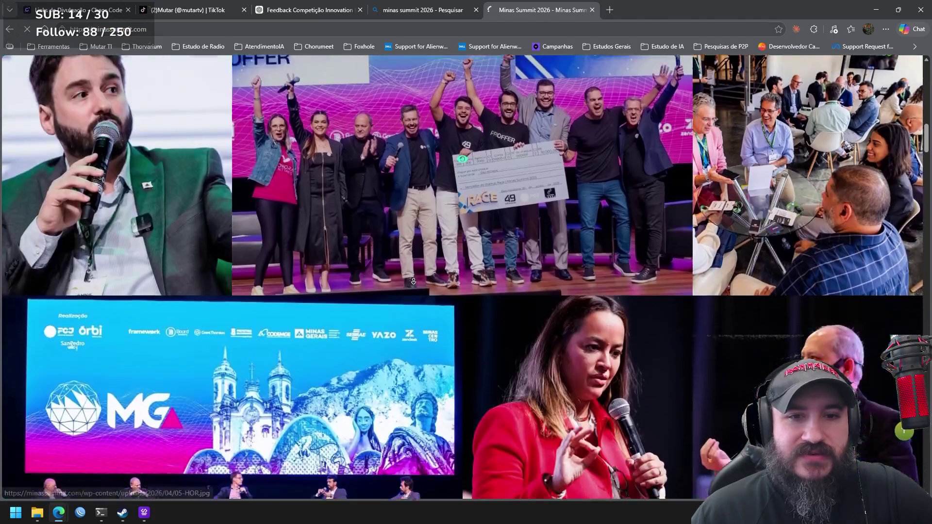
{"action": "scroll", "coordinate": [429, 207], "scroll_direction": "up", "scroll_amount": 6}
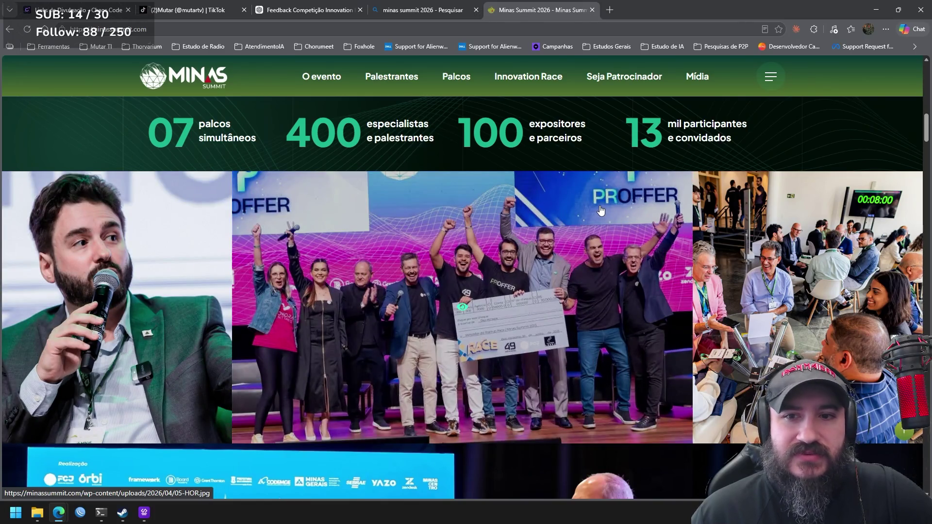
{"action": "left_click", "coordinate": [600, 210]}
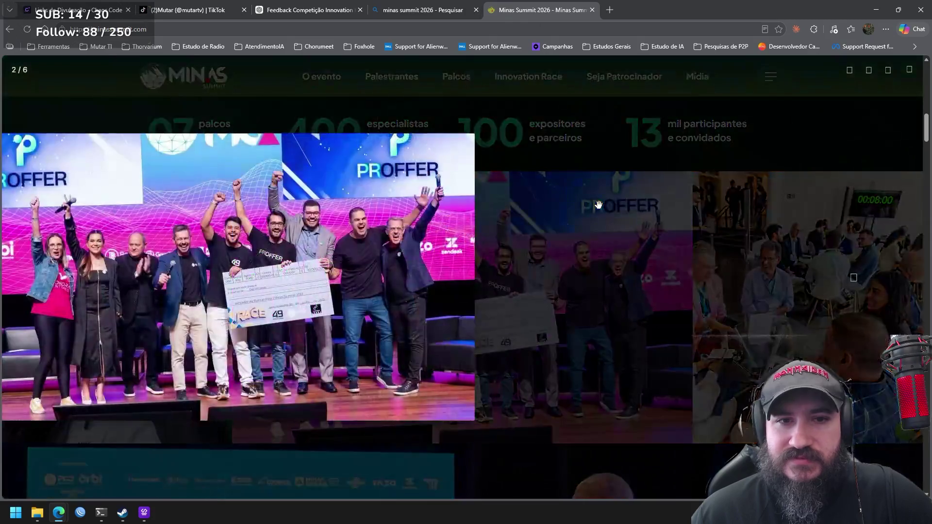
{"action": "left_click", "coordinate": [604, 303]}
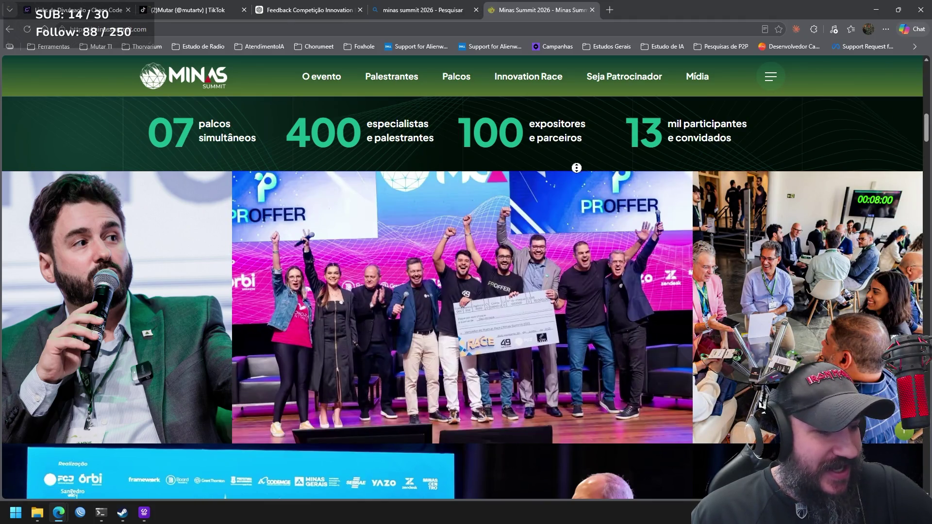
{"action": "scroll", "coordinate": [577, 170], "scroll_direction": "down", "scroll_amount": 2}
{"action": "scroll", "coordinate": [575, 215], "scroll_direction": "down", "scroll_amount": 9}
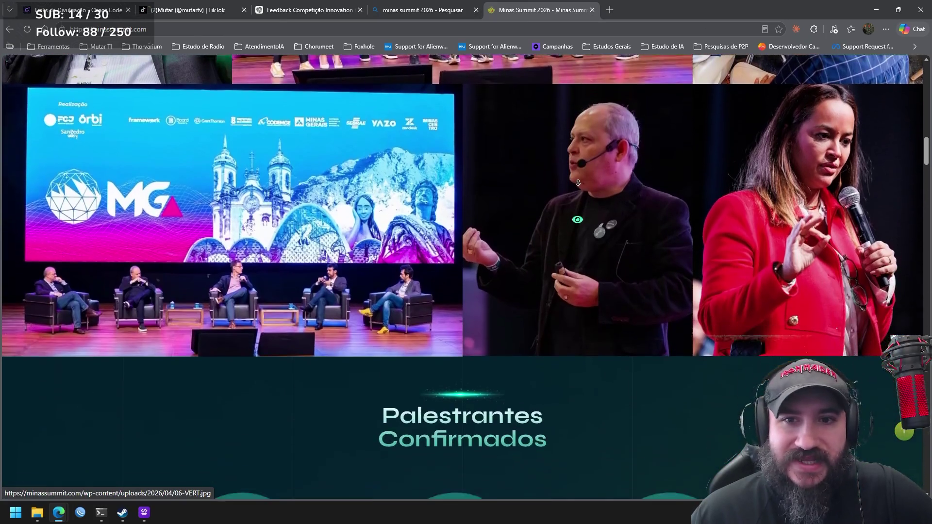
{"action": "scroll", "coordinate": [573, 207], "scroll_direction": "down", "scroll_amount": 15}
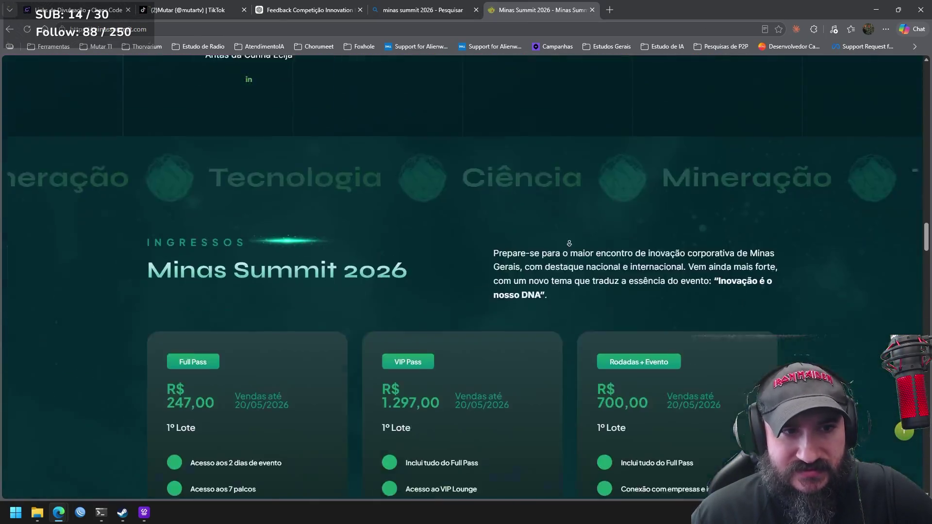
{"action": "scroll", "coordinate": [574, 233], "scroll_direction": "down", "scroll_amount": 12}
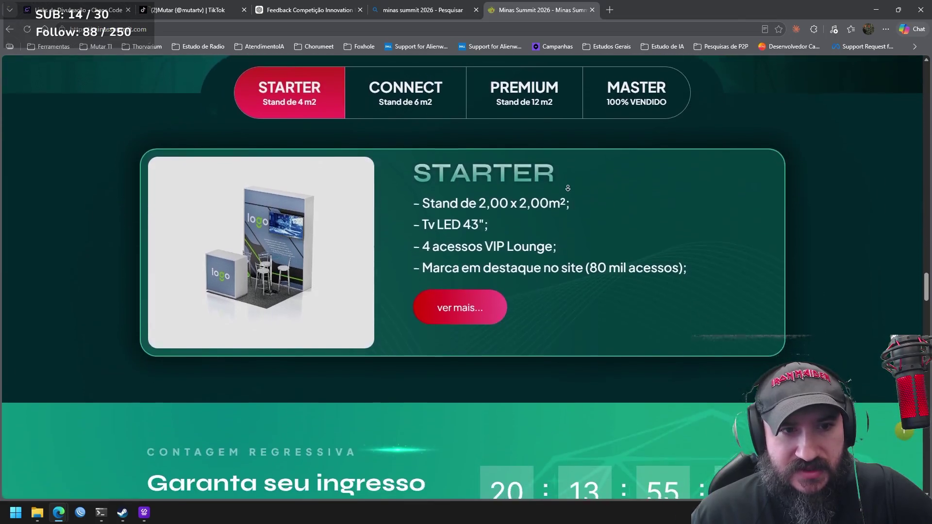
{"action": "scroll", "coordinate": [576, 260], "scroll_direction": "down", "scroll_amount": 15}
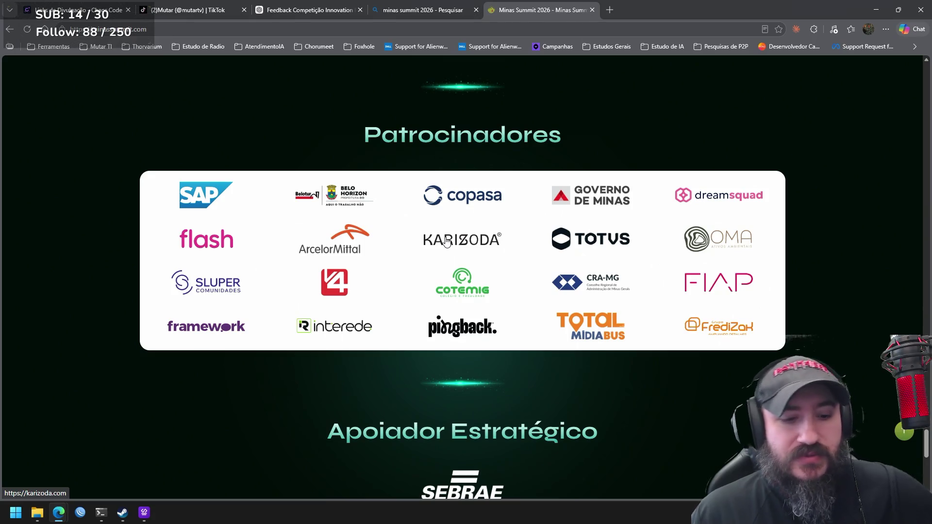
Step: Capture the Patrocinadores logo grid and paste it into the ChatGPT feedback prompt
{"action": "key", "text": "super+shift+s"}
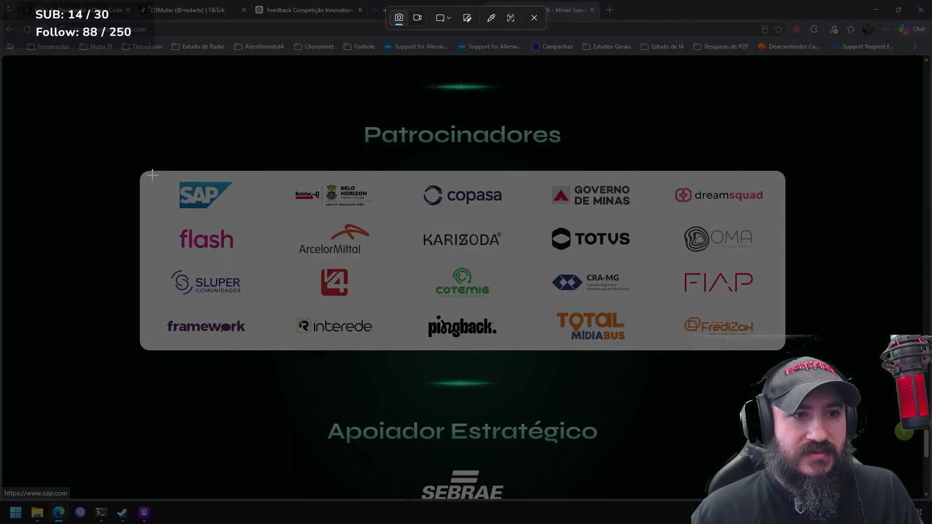
{"action": "mouse_move", "coordinate": [157, 172]}
{"action": "left_mouse_down"}
{"action": "mouse_move", "coordinate": [536, 310]}
{"action": "mouse_move", "coordinate": [793, 345]}
{"action": "mouse_move", "coordinate": [776, 345]}
{"action": "left_mouse_up"}
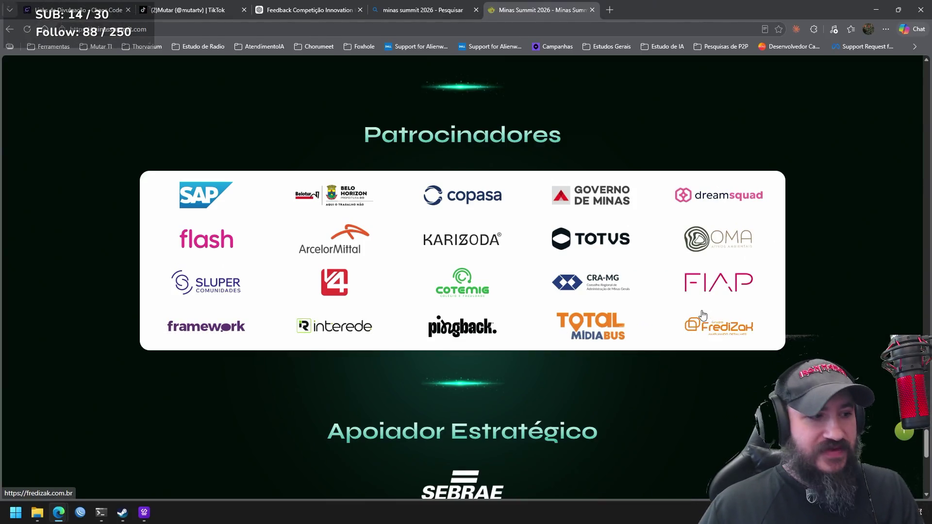
{"action": "left_click", "coordinate": [318, 11]}
{"action": "key", "text": "ctrl+v"}
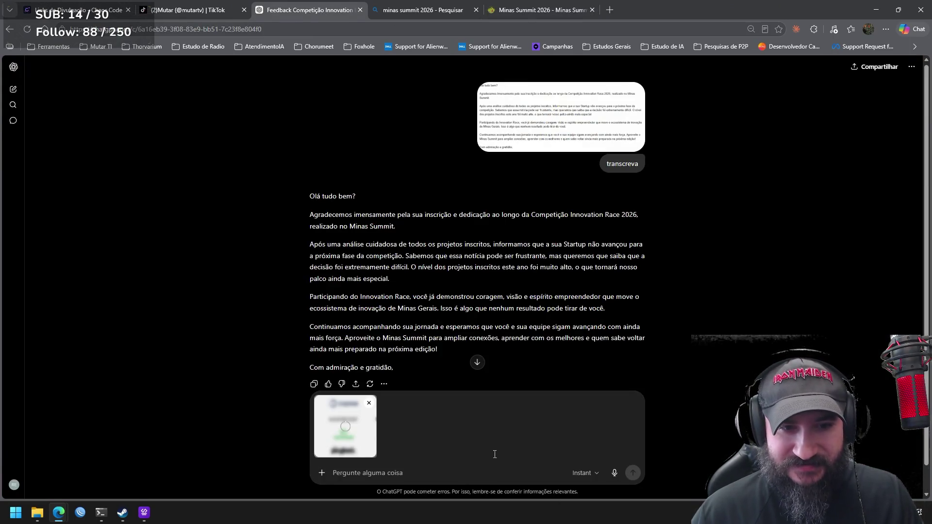
Step: Capture the Apoiadores and Media Partners logos and paste them into the same ChatGPT prompt
{"action": "left_click", "coordinate": [584, 6]}
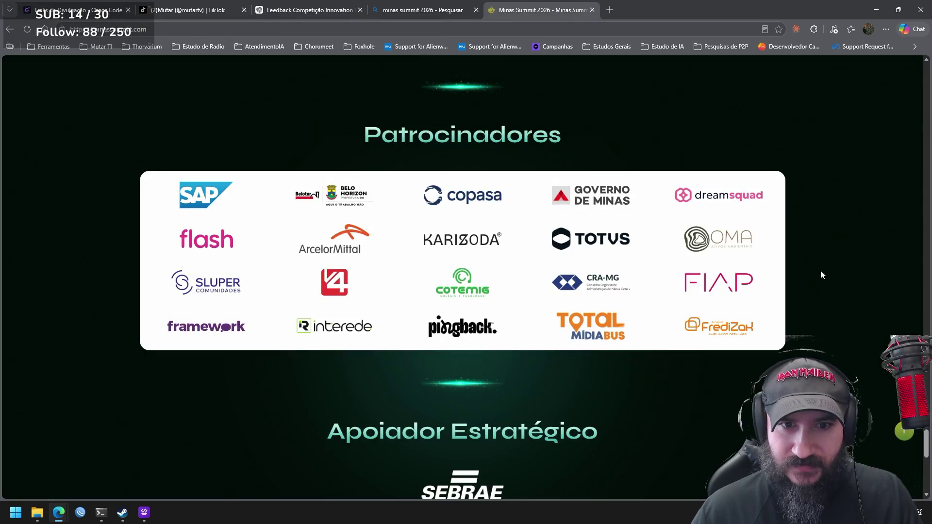
{"action": "middle_click", "coordinate": [806, 289]}
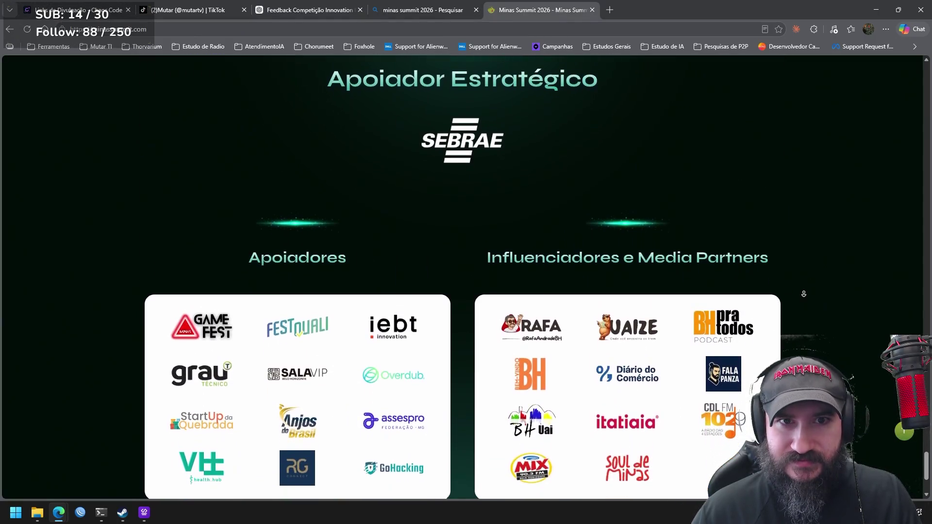
{"action": "key", "text": "super+shift+s"}
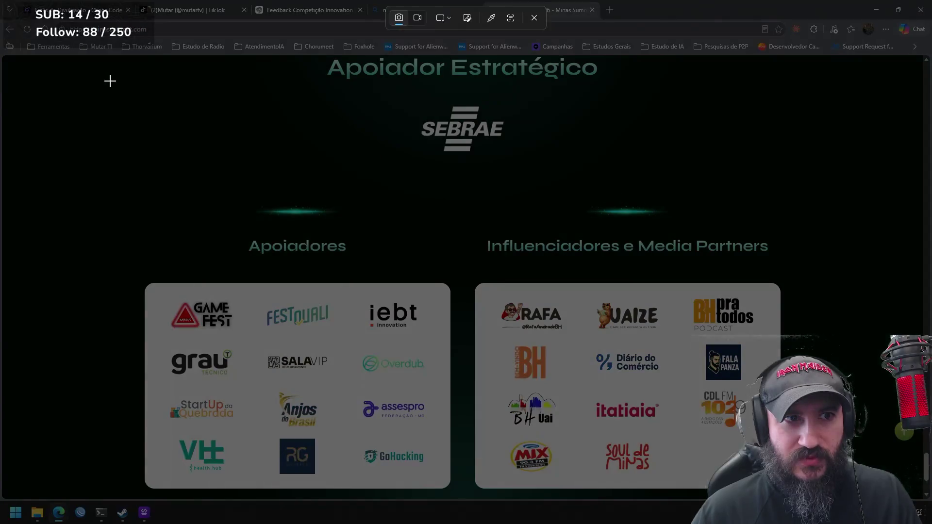
{"action": "mouse_move", "coordinate": [111, 82]}
{"action": "left_mouse_down"}
{"action": "mouse_move", "coordinate": [776, 522]}
{"action": "mouse_move", "coordinate": [832, 504]}
{"action": "left_mouse_up"}
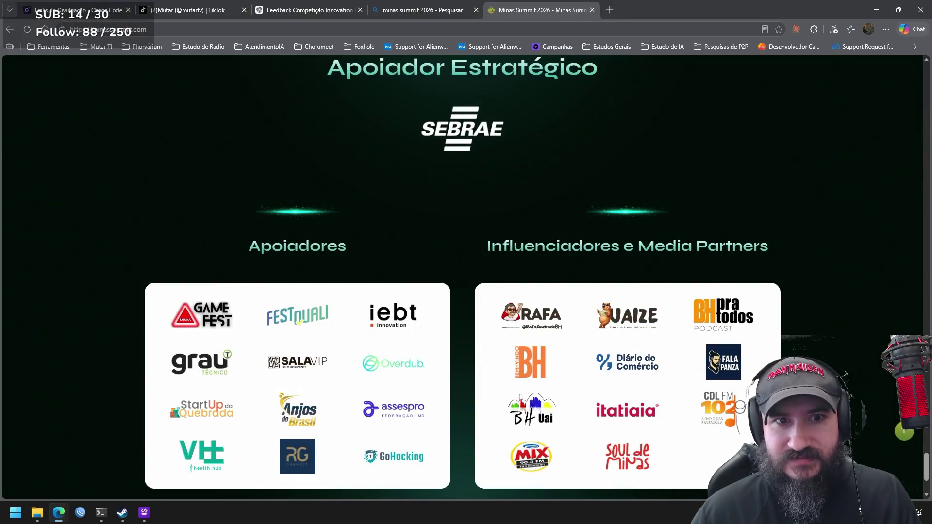
{"action": "left_click", "coordinate": [309, 10]}
{"action": "key", "text": "ctrl+v"}
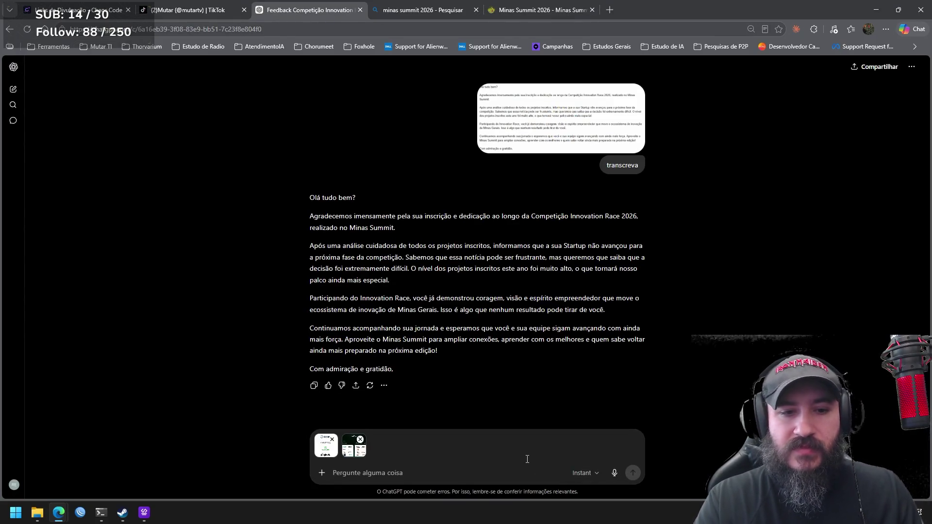
Step: Ask ChatGPT which pictured companies are public-sector, politically connected or public-service suppliers
{"action": "type", "text": "quantas empre"}
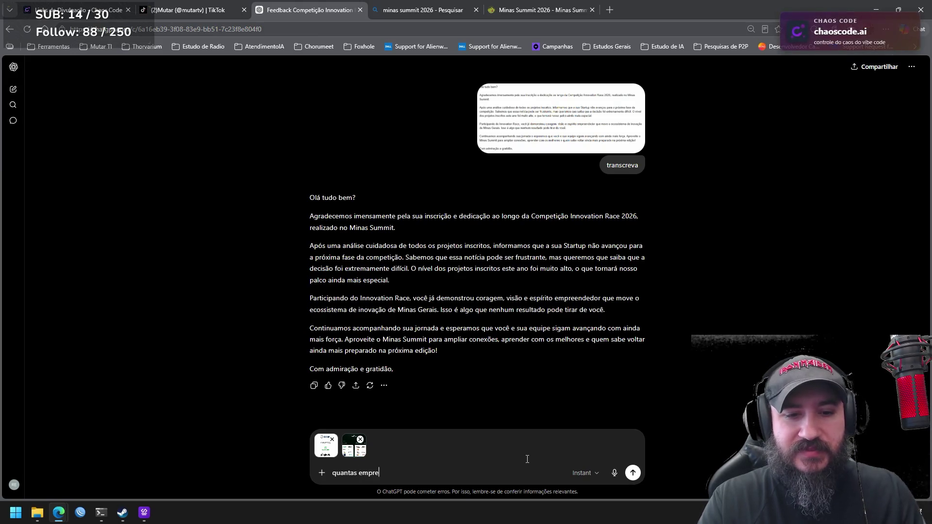
{"action": "type", "text": "uais tem env"}
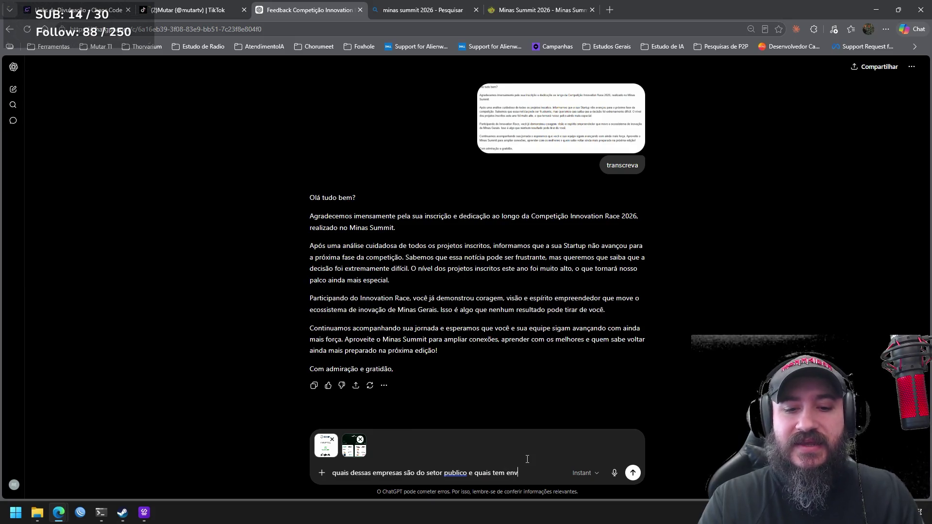
{"action": "type", "text": "om politicos, preciso saber"}
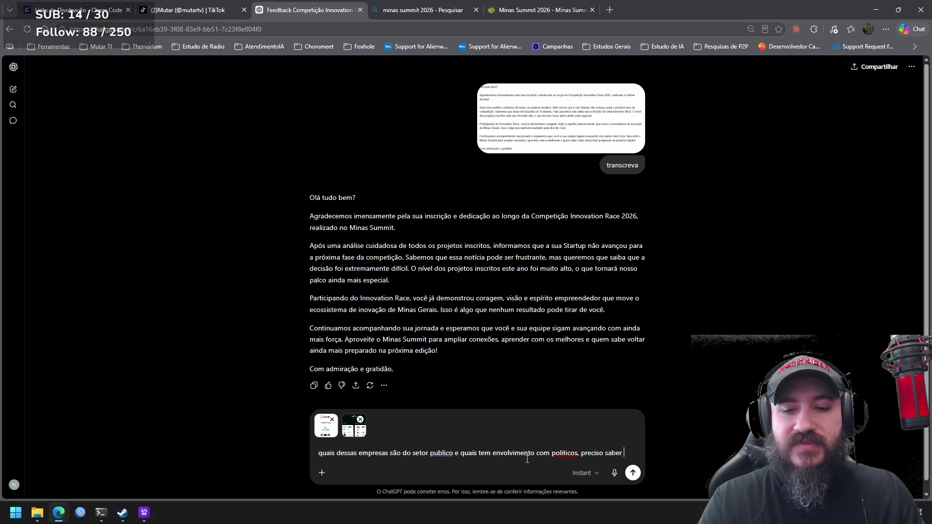
{"action": "type", "text": "quais são prestadoras de serviço para o mei"}
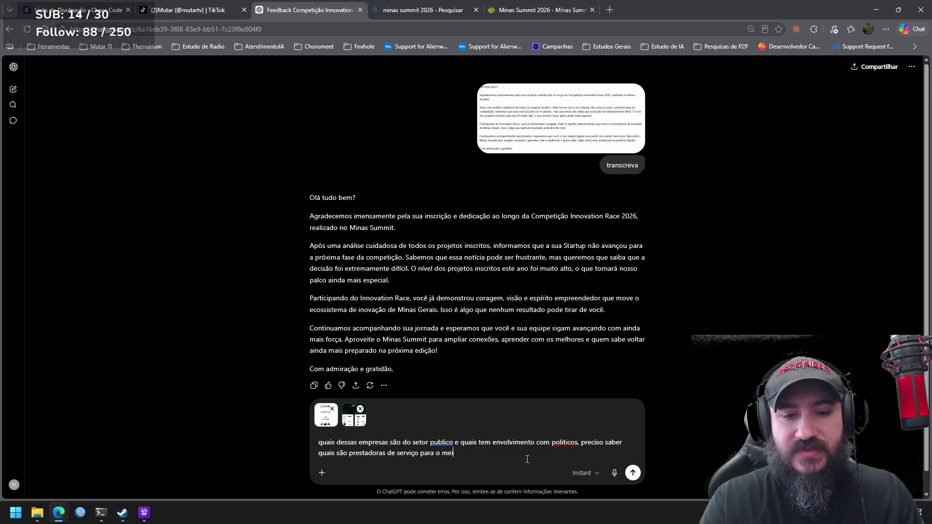
{"action": "type", "text": "o publico"}
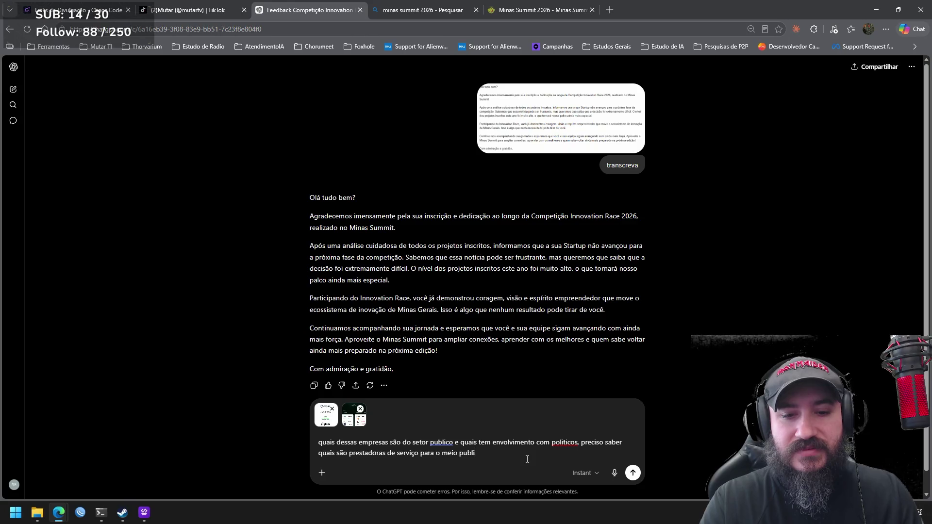
{"action": "type", "text": " tbm"}
{"action": "key", "text": "Return"}
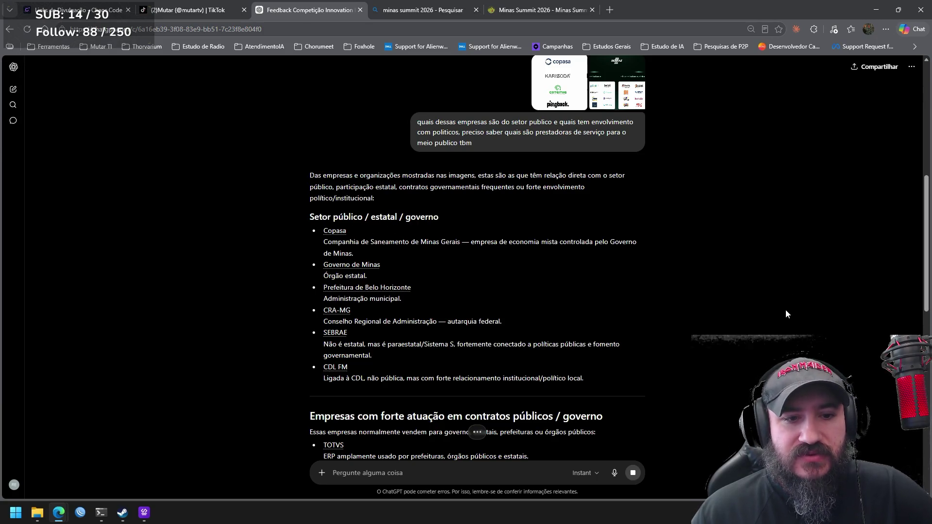
Step: Read through the reply's public contracts, private companies and likely public-sector supplier lists
{"action": "scroll", "coordinate": [918, 273], "scroll_direction": "down", "scroll_amount": 3}
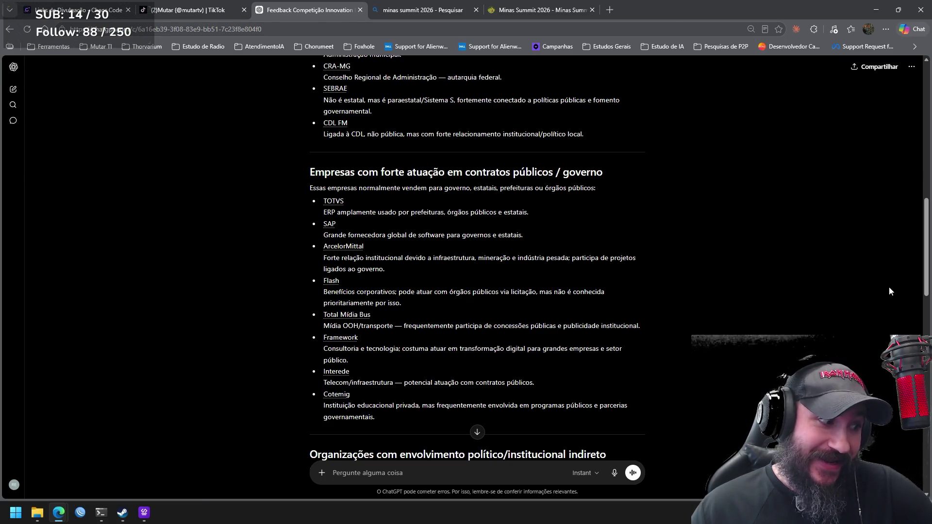
{"action": "scroll", "coordinate": [928, 217], "scroll_direction": "up", "scroll_amount": 3}
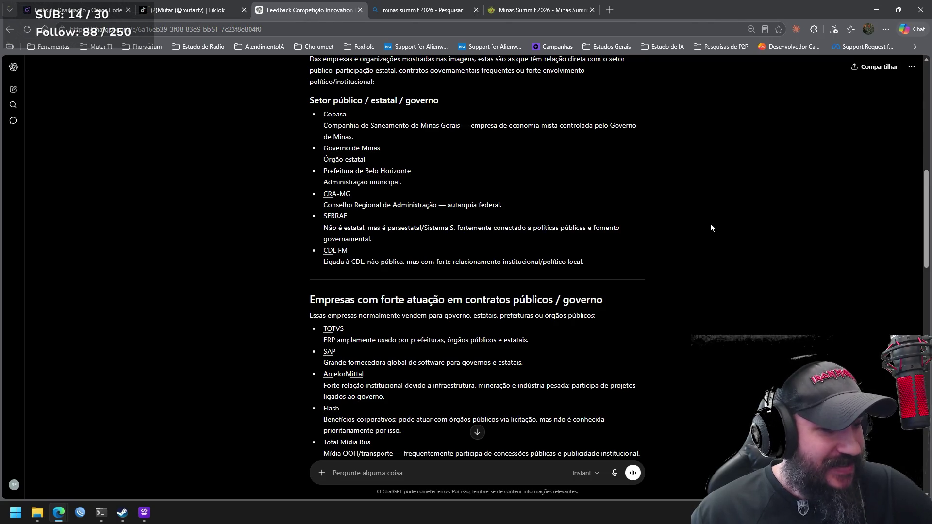
{"action": "middle_click", "coordinate": [712, 238]}
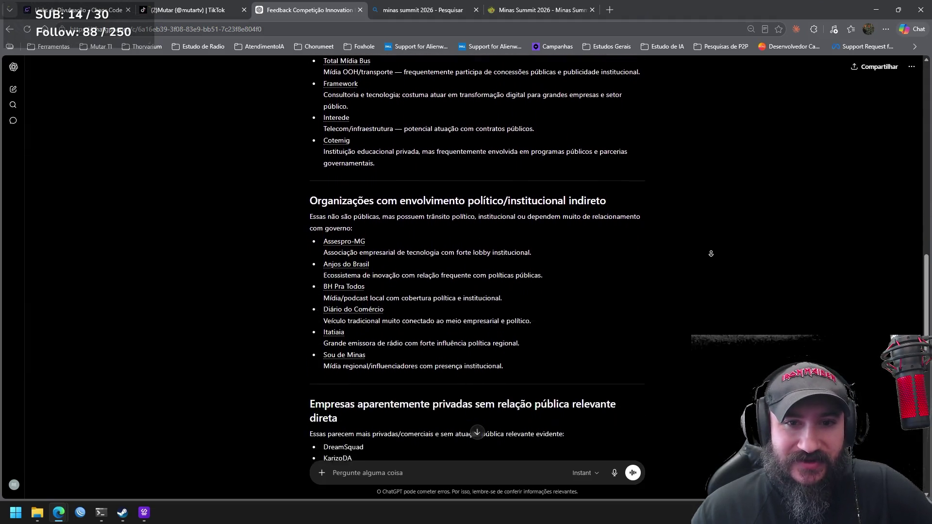
{"action": "middle_click", "coordinate": [711, 255]}
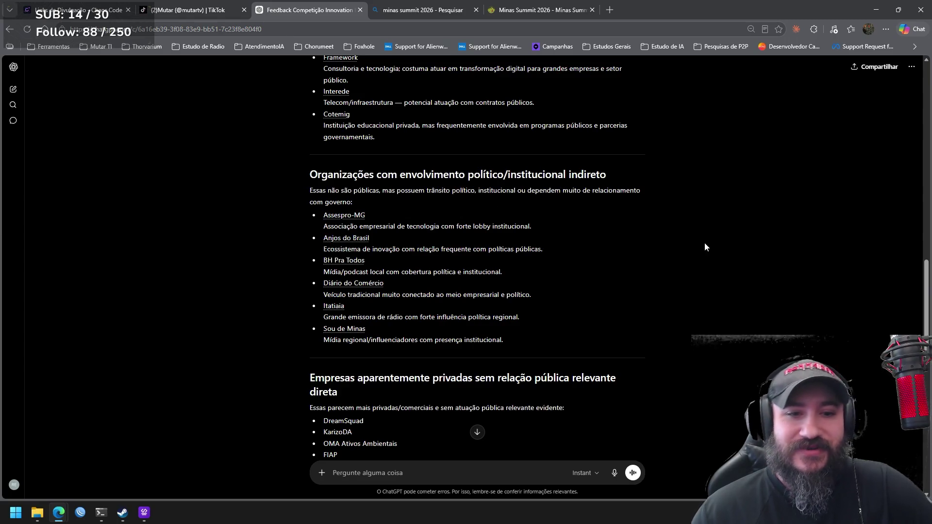
{"action": "middle_click", "coordinate": [712, 256]}
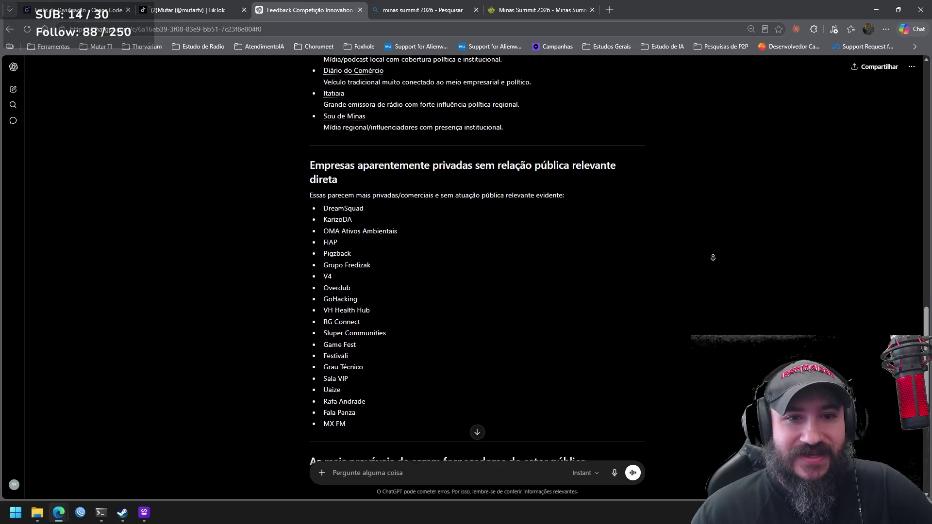
{"action": "middle_click", "coordinate": [710, 256]}
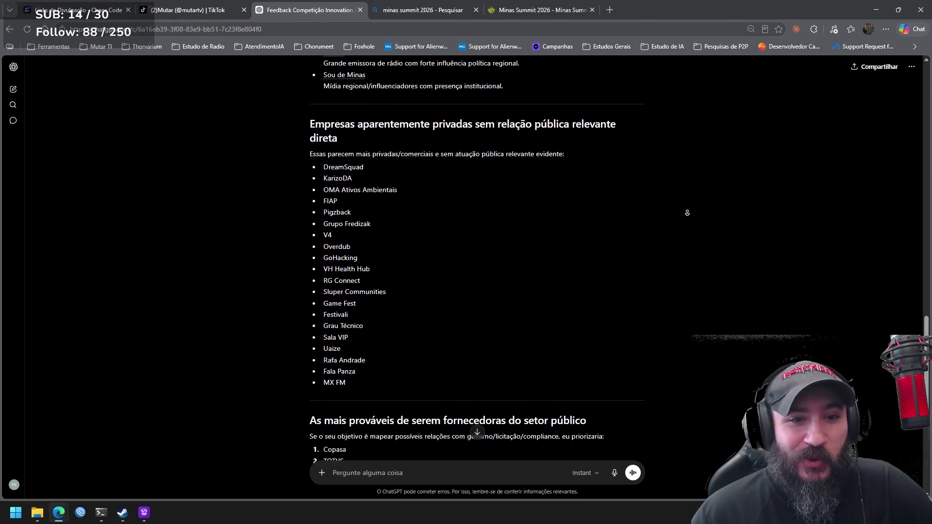
{"action": "middle_click", "coordinate": [688, 208]}
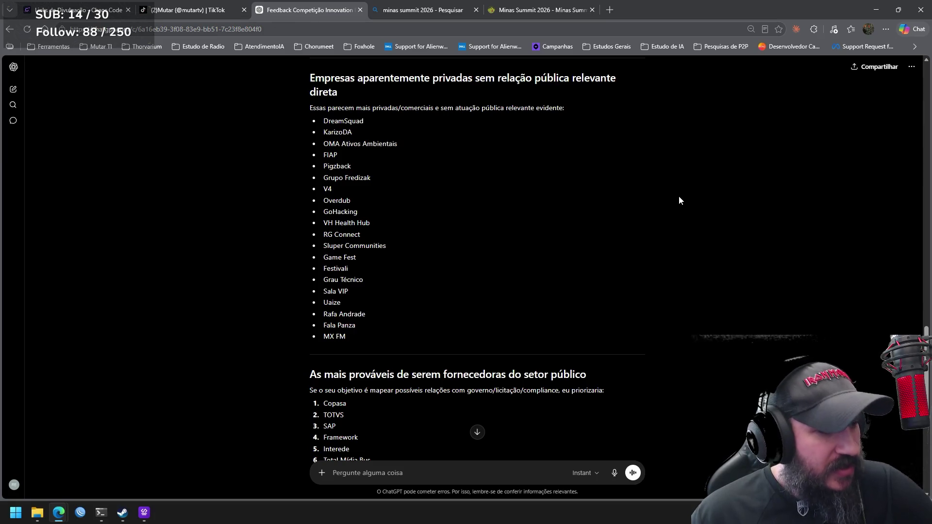
{"action": "scroll", "coordinate": [696, 179], "scroll_direction": "down", "scroll_amount": 4}
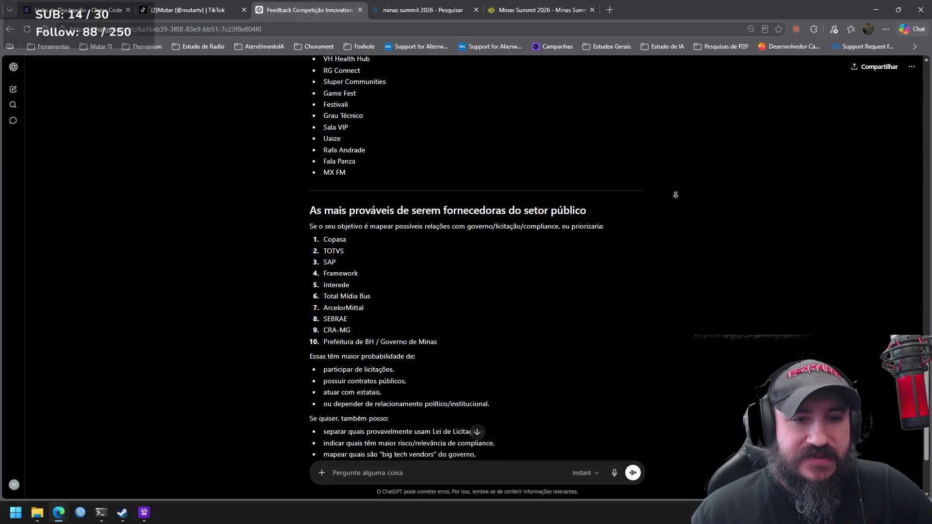
{"action": "scroll", "coordinate": [675, 193], "scroll_direction": "down", "scroll_amount": 2}
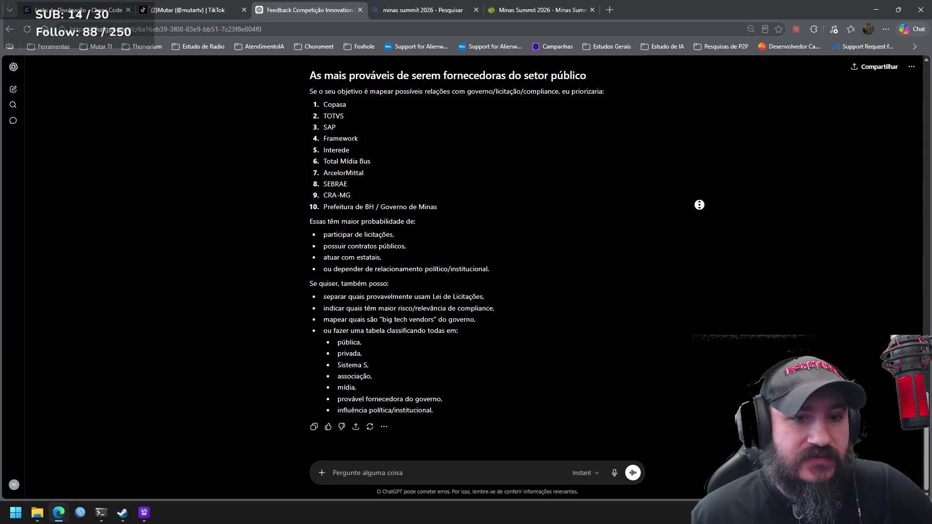
{"action": "middle_click", "coordinate": [686, 195]}
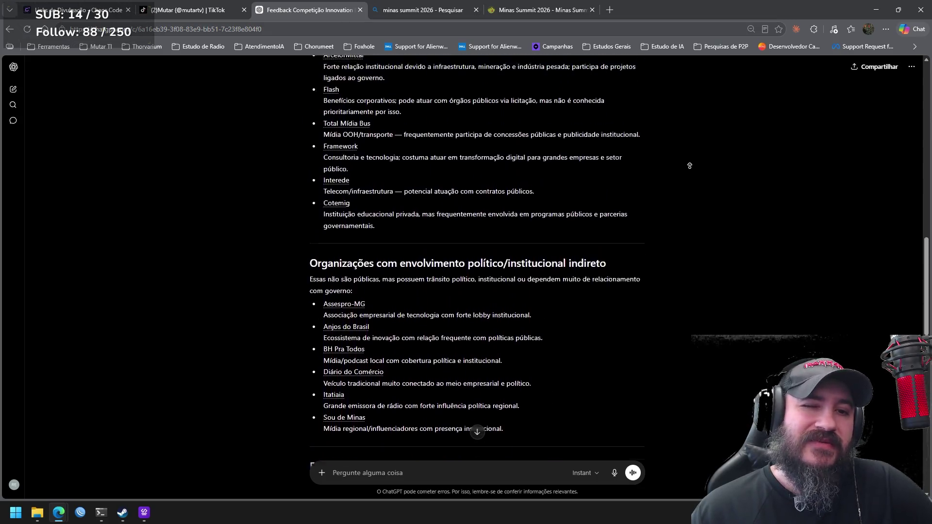
{"action": "left_click", "coordinate": [694, 175]}
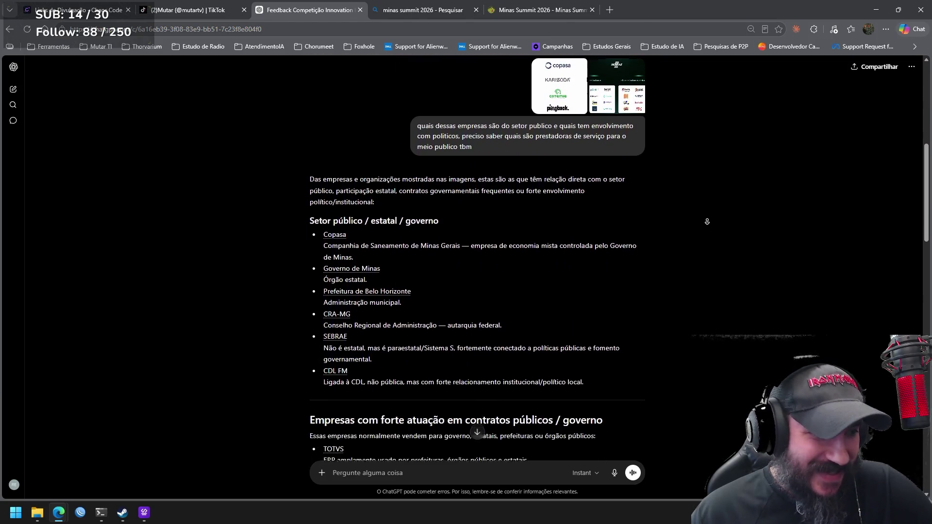
{"action": "left_click", "coordinate": [694, 204]}
{"action": "left_click", "coordinate": [543, 18]}
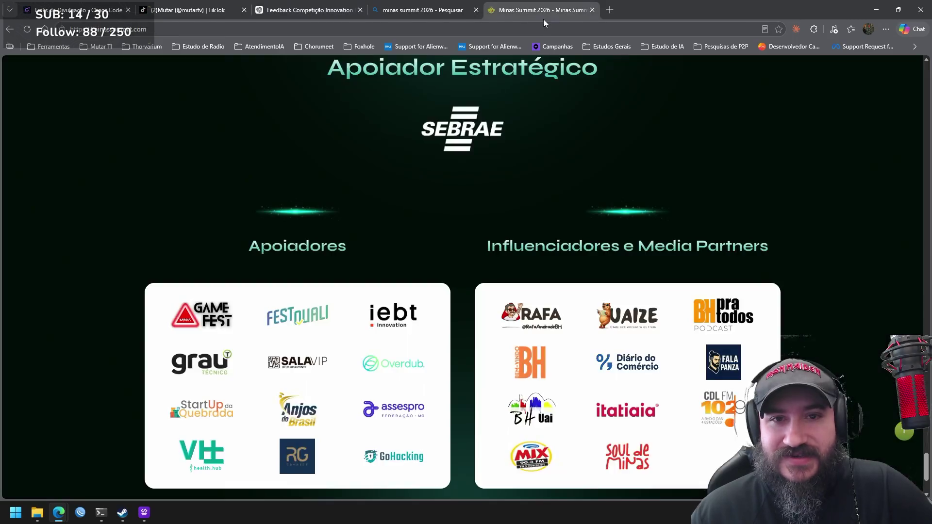
{"action": "middle_click", "coordinate": [797, 182]}
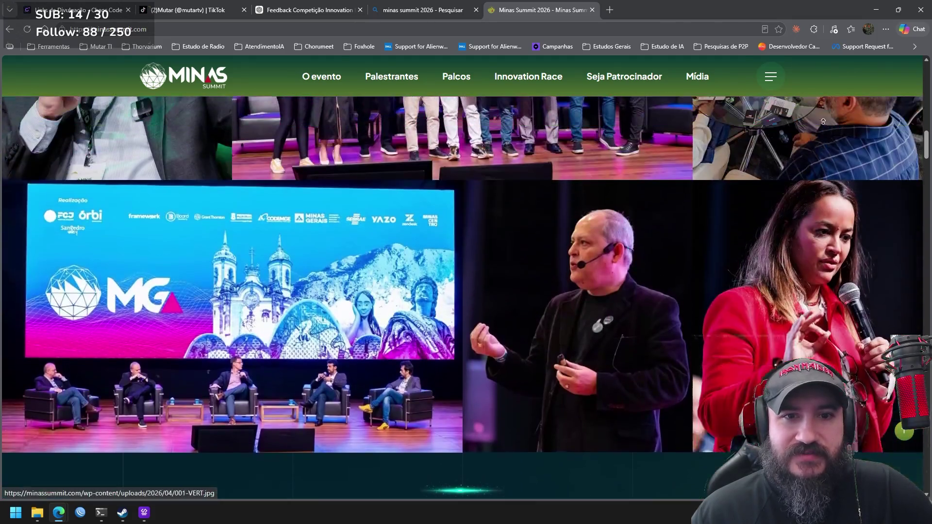
{"action": "scroll", "coordinate": [819, 159], "scroll_direction": "up", "scroll_amount": 1}
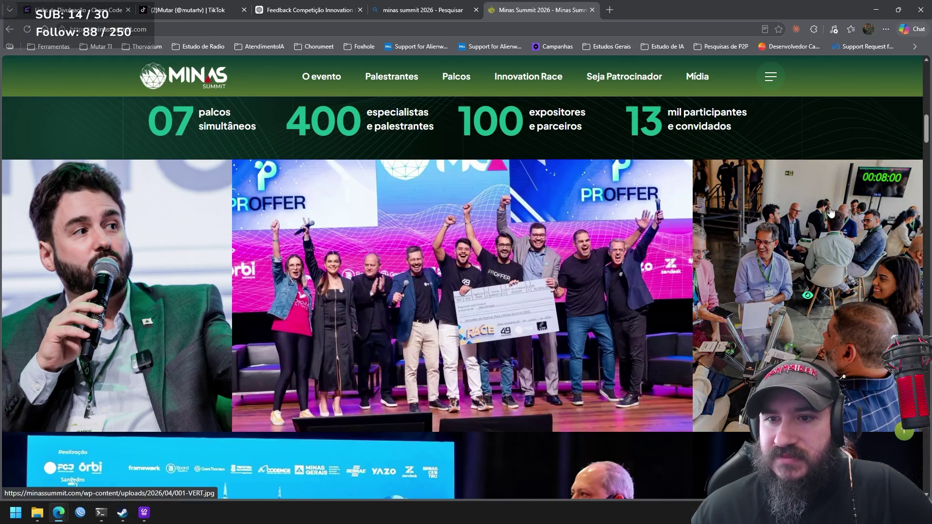
{"action": "left_click", "coordinate": [830, 211]}
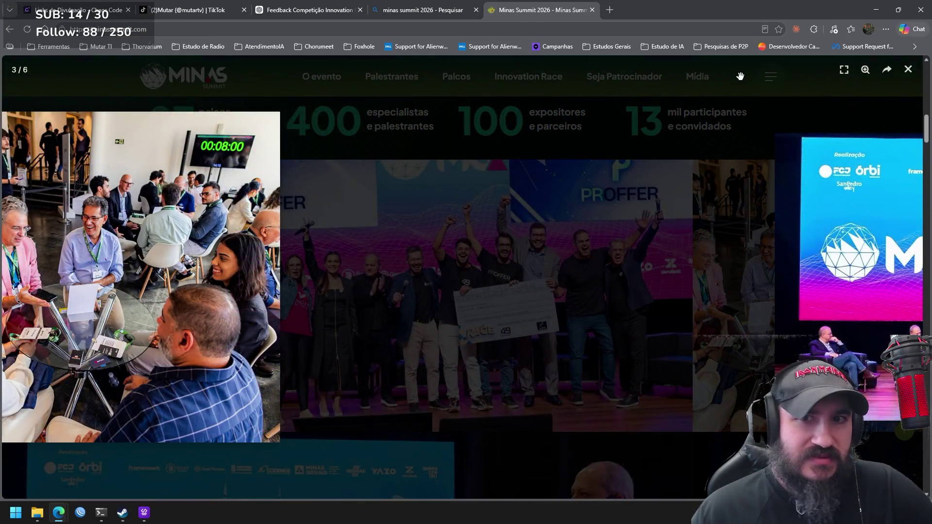
{"action": "left_click", "coordinate": [831, 206]}
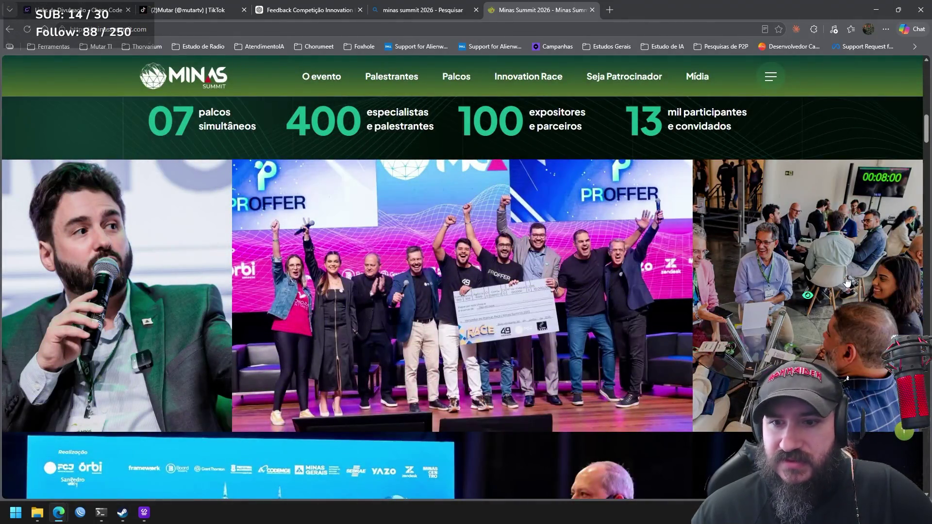
{"action": "left_click", "coordinate": [911, 434]}
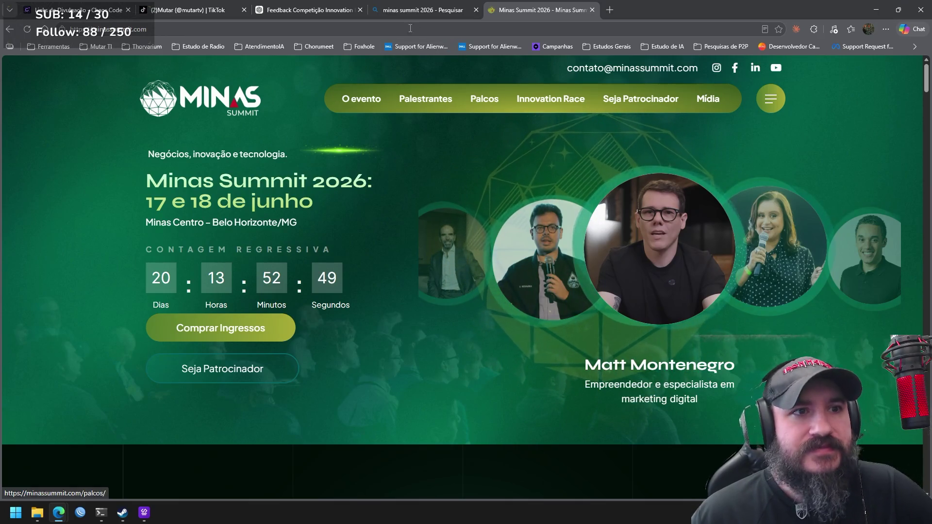
{"action": "mouse_move", "coordinate": [175, 4]}
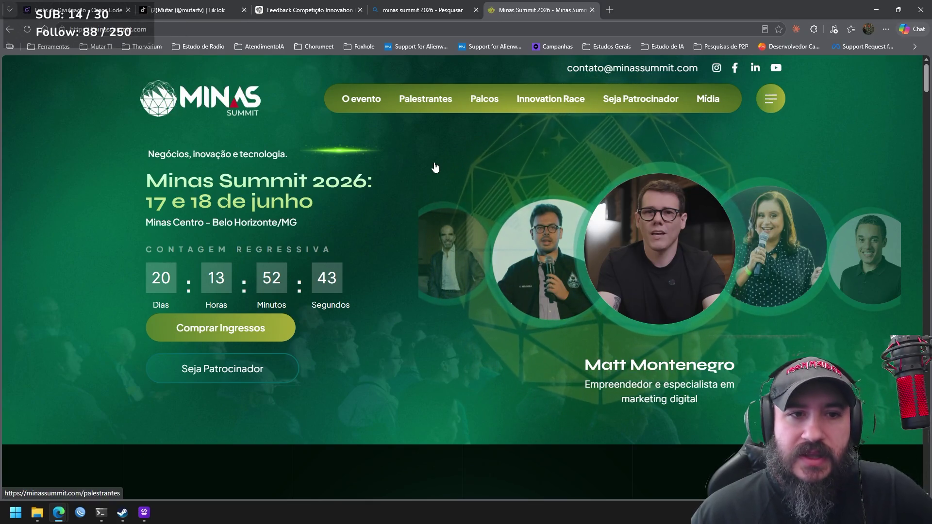
{"action": "middle_click", "coordinate": [431, 235]}
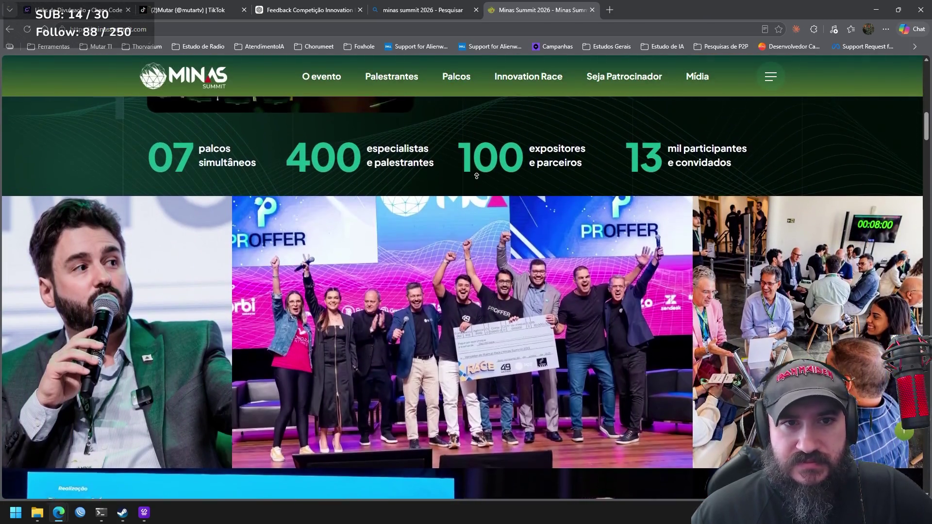
{"action": "left_click", "coordinate": [298, 10]}
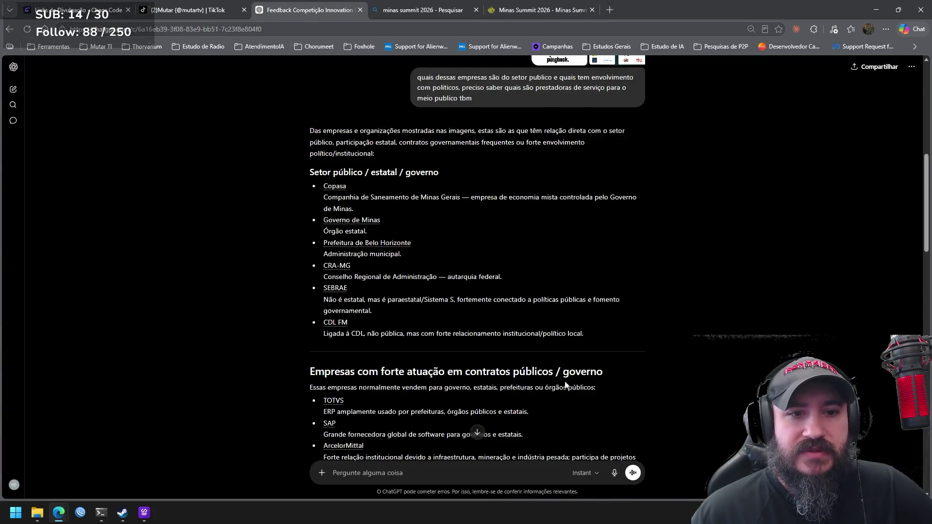
Step: Ask ChatGPT to create a table of each involved company's name, origin and type
{"action": "scroll", "coordinate": [728, 389], "scroll_direction": "down", "scroll_amount": 10}
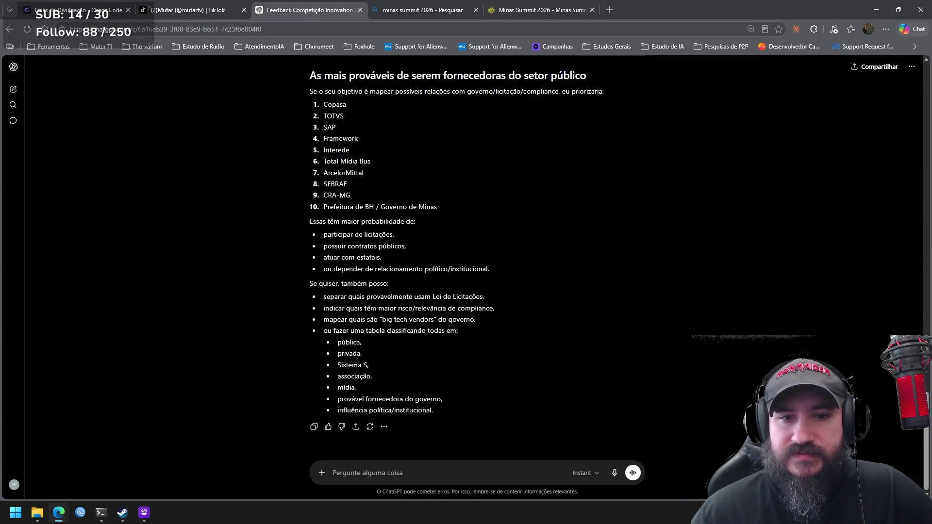
{"action": "left_click", "coordinate": [523, 476]}
{"action": "type", "text": "as empresas"}
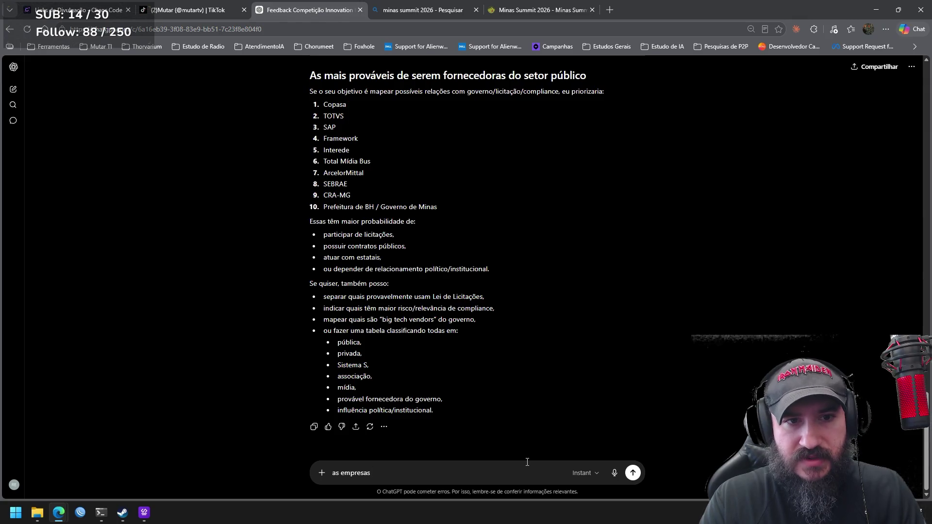
{"action": "key", "text": "ctrl+BackSpace"}
{"action": "key", "text": "ctrl+BackSpace"}
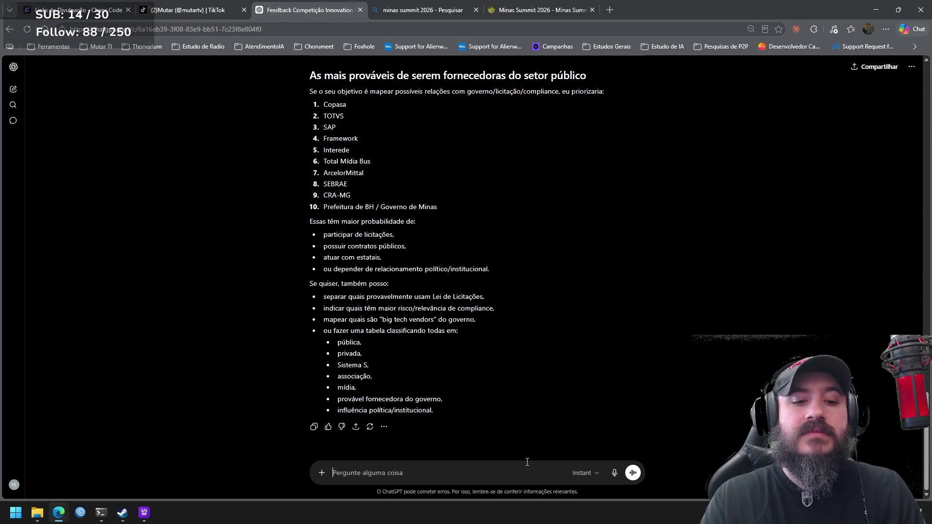
{"action": "type", "text": "crie uma"}
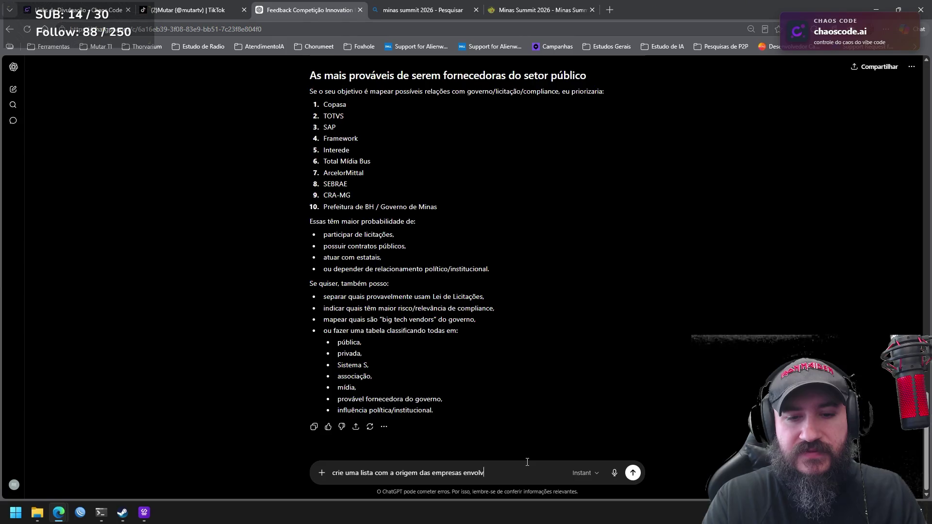
{"action": "key", "text": "Return"}
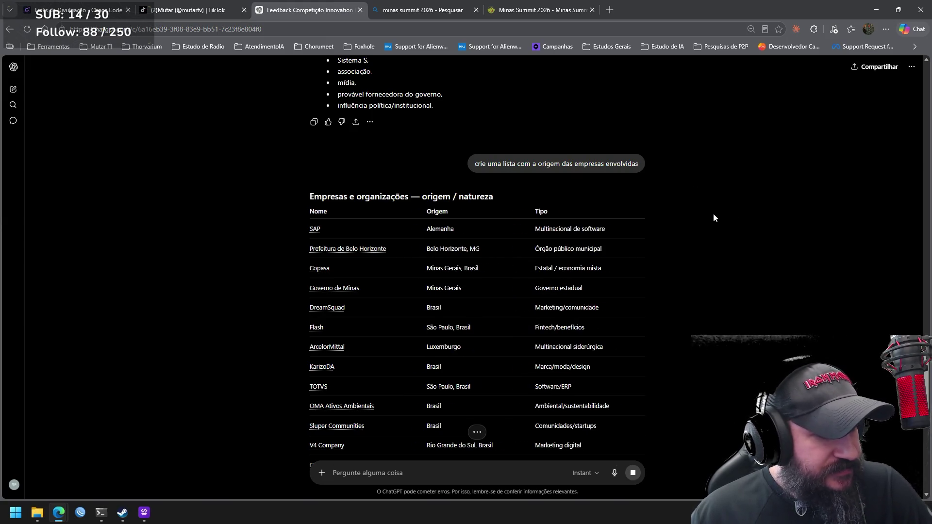
Step: Scroll through the origin tables to the Influenciadores e Media Partners section ending with Sou de Minas
{"action": "middle_click", "coordinate": [732, 211]}
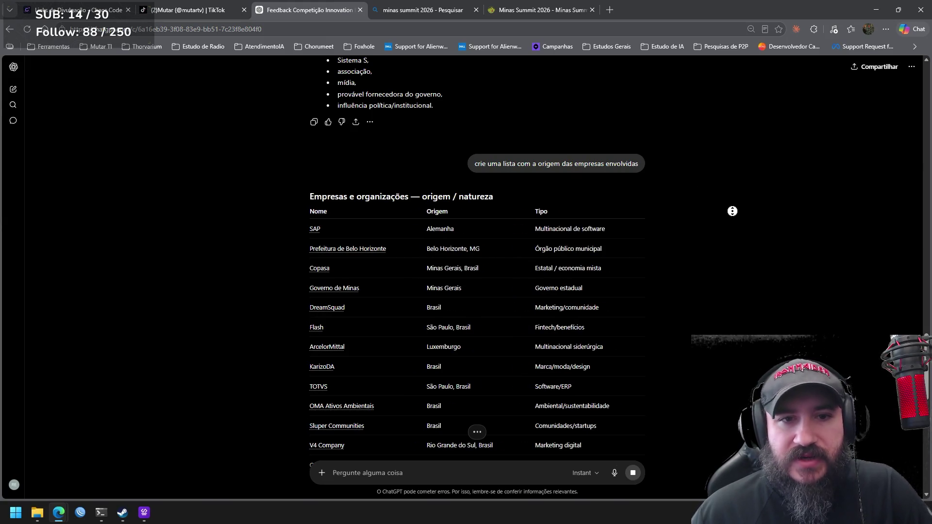
{"action": "left_click", "coordinate": [716, 227]}
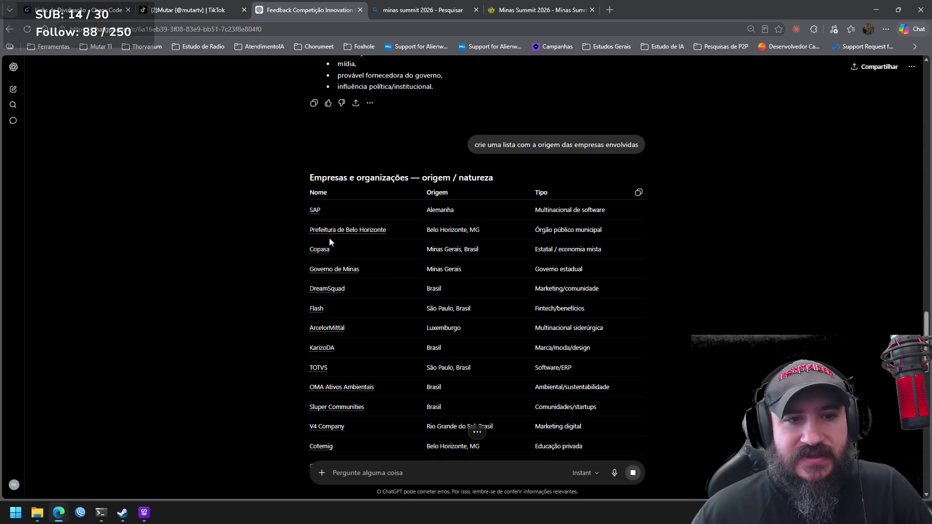
{"action": "middle_click", "coordinate": [801, 266]}
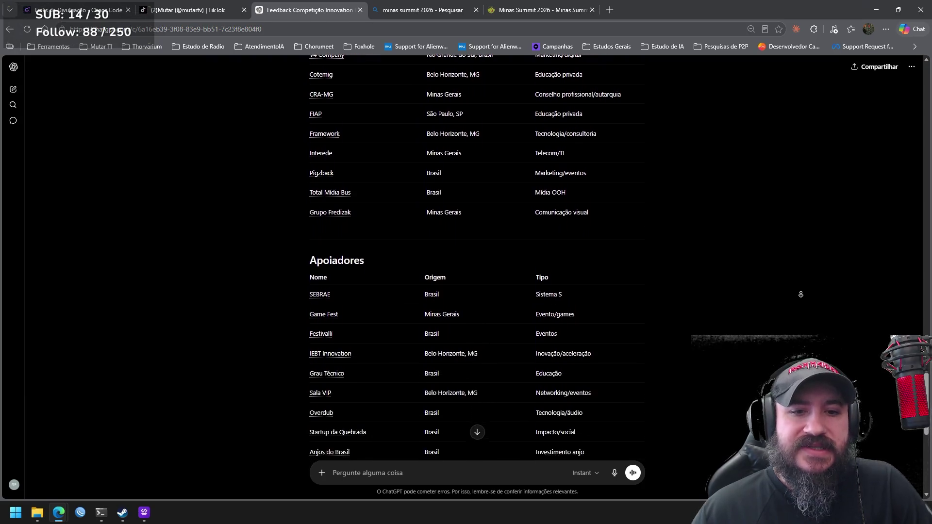
{"action": "middle_click", "coordinate": [800, 291]}
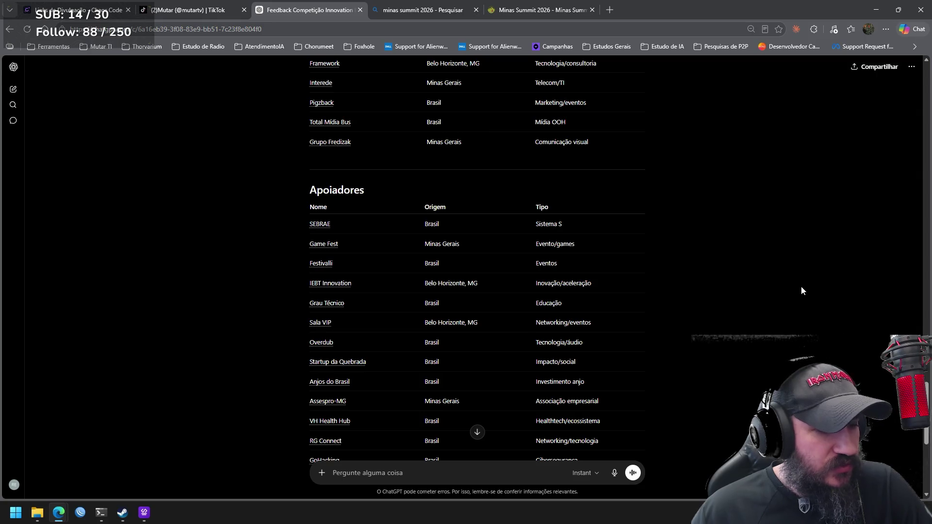
{"action": "scroll", "coordinate": [804, 350], "scroll_direction": "down", "scroll_amount": 6}
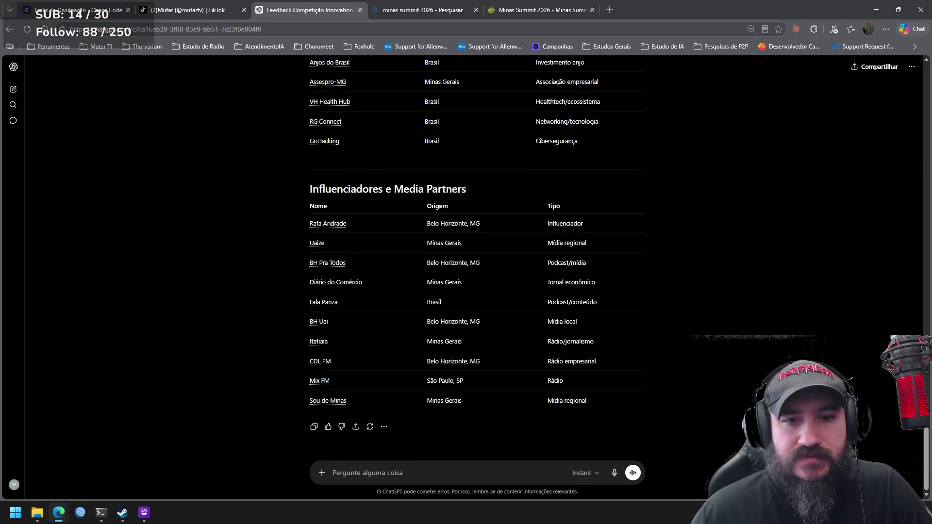
{"action": "left_click", "coordinate": [478, 464]}
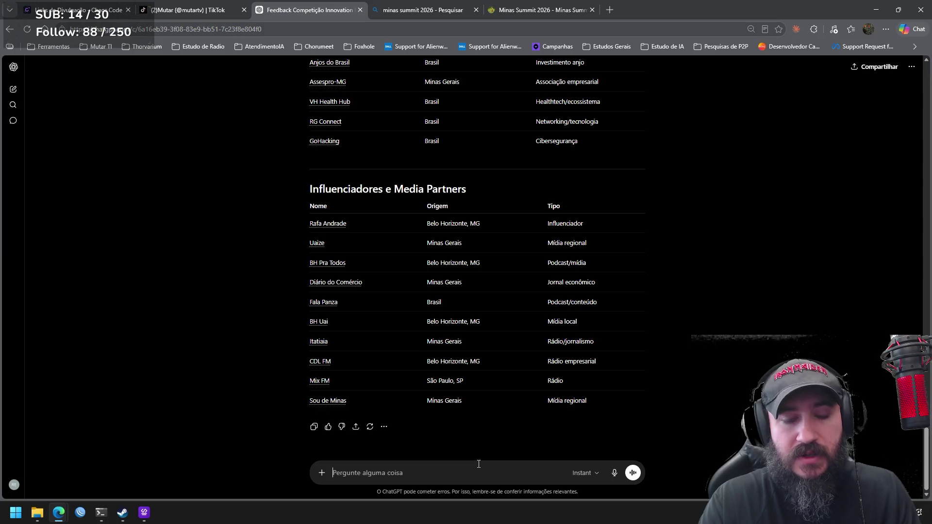
Step: Ask ChatGPT 'preciso que pesquise sobre todos os ganhadores' to research all Minas Summit winners
{"action": "type", "text": "preci"}
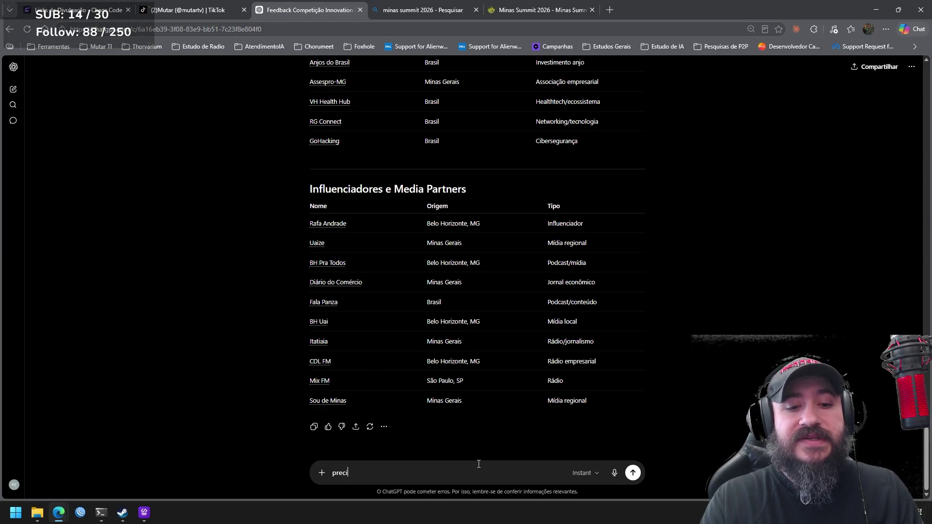
{"action": "type", "text": "so que "}
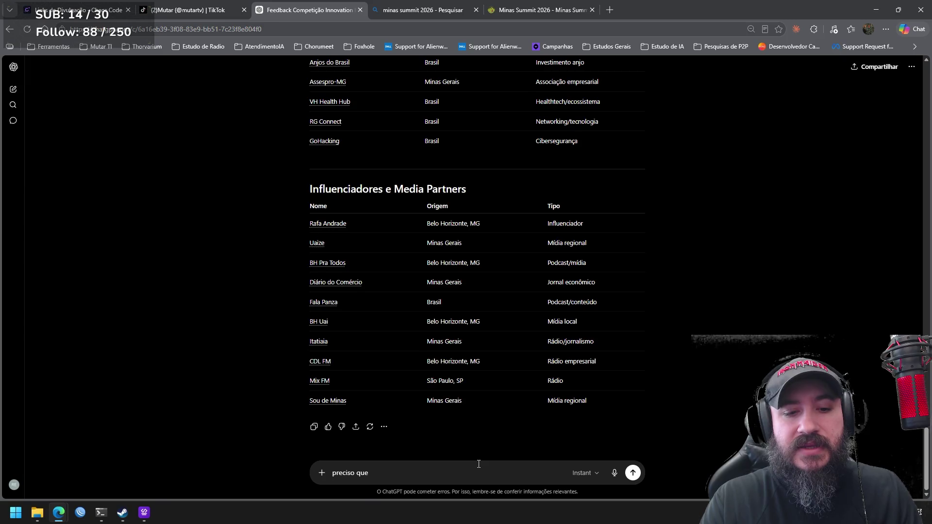
{"action": "type", "text": "pesquis"}
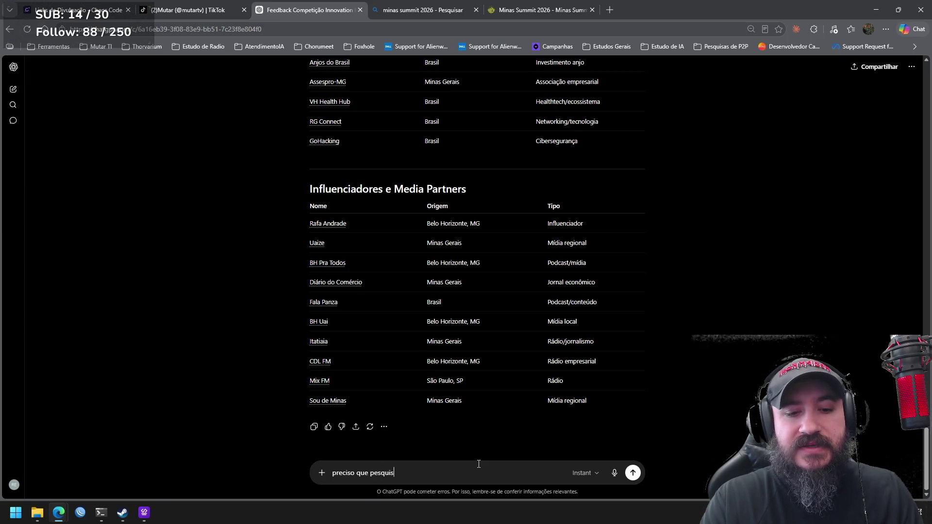
{"action": "type", "text": "e sobre "}
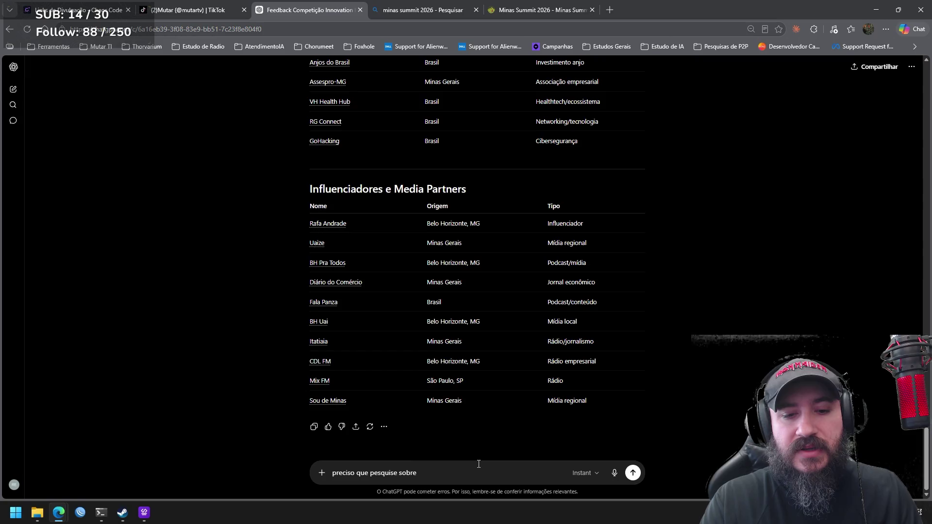
{"action": "type", "text": "todos os ganhado"}
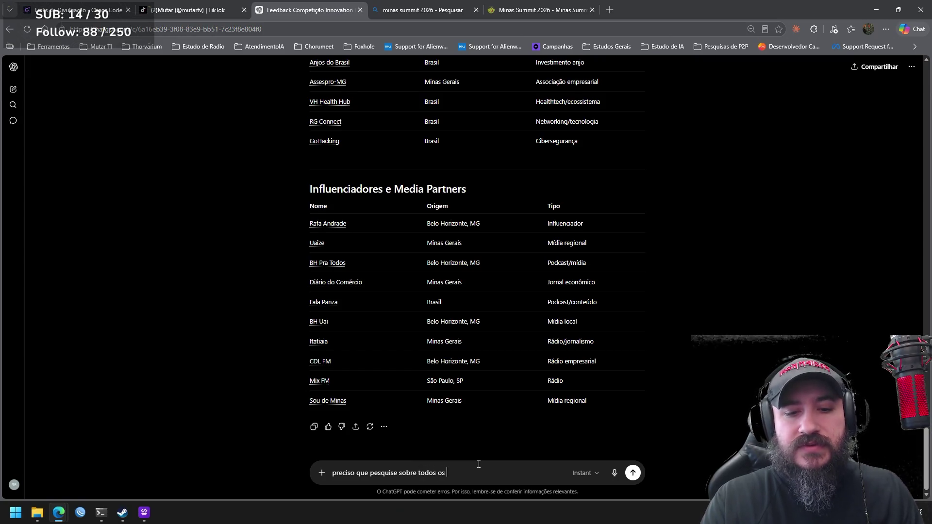
{"action": "type", "text": "res do minas summit"}
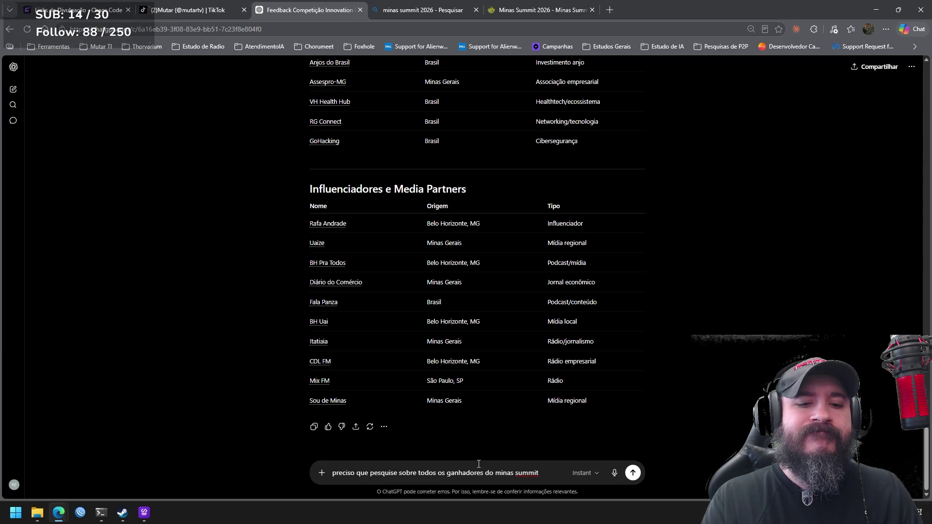
{"action": "key", "text": "Return"}
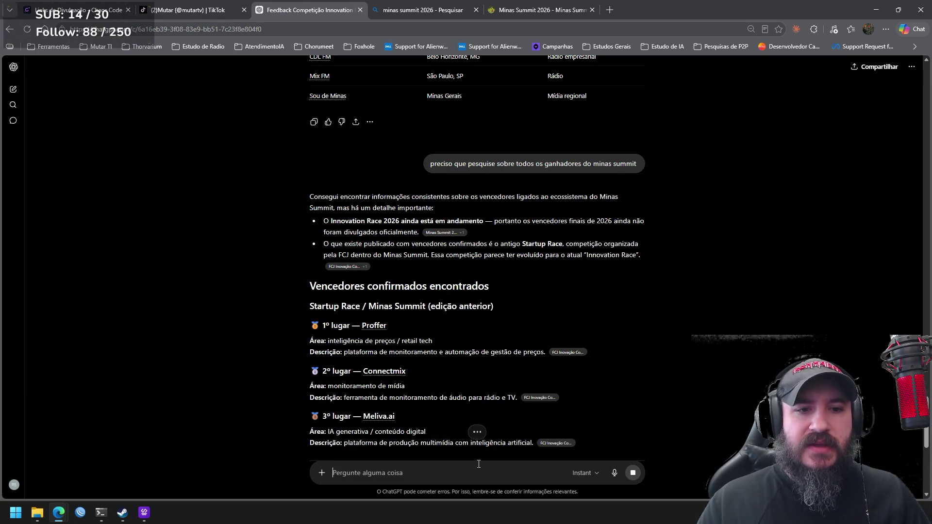
Step: Open Proffer's side panel showing it as a Brazilian technology and business consulting firm
{"action": "scroll", "coordinate": [684, 312], "scroll_direction": "down", "scroll_amount": 1}
{"action": "scroll", "coordinate": [684, 312], "scroll_direction": "down", "scroll_amount": 1}
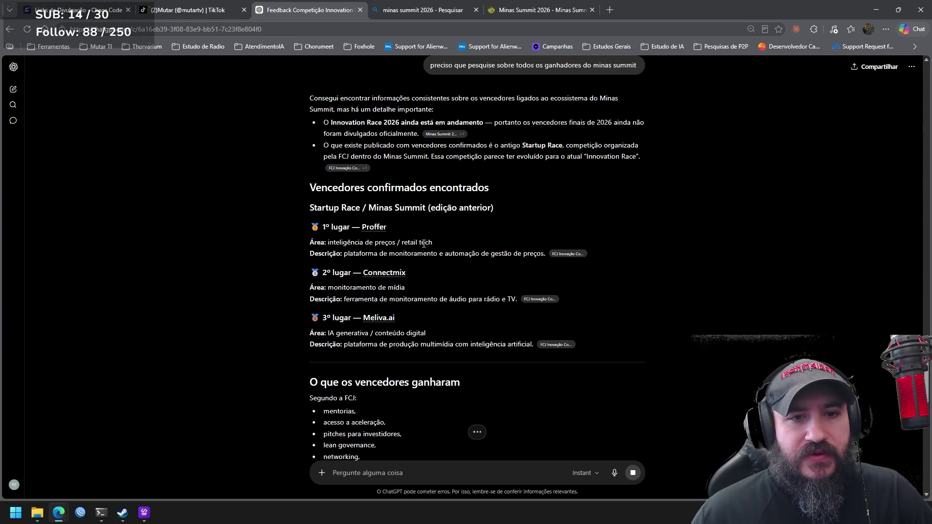
{"action": "left_click", "coordinate": [380, 229]}
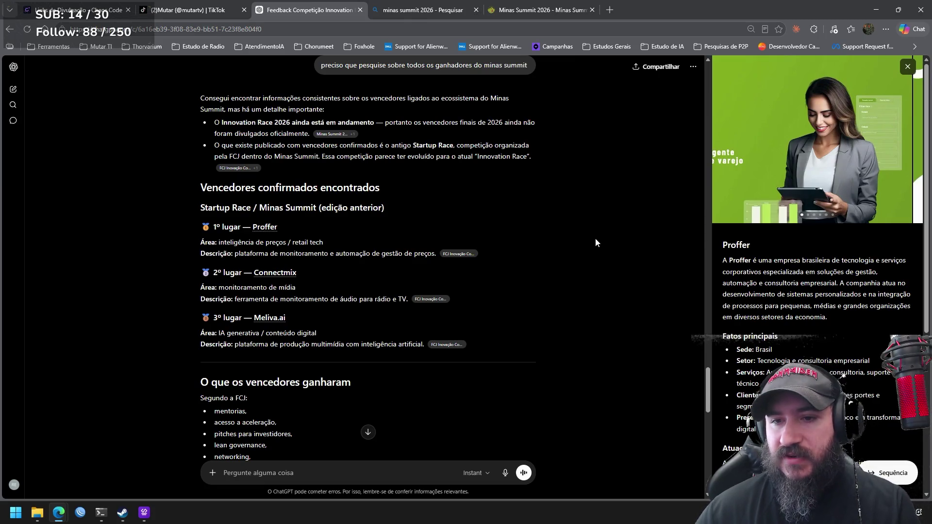
Step: View Connectmix's background information in the side panel
{"action": "middle_click", "coordinate": [509, 249]}
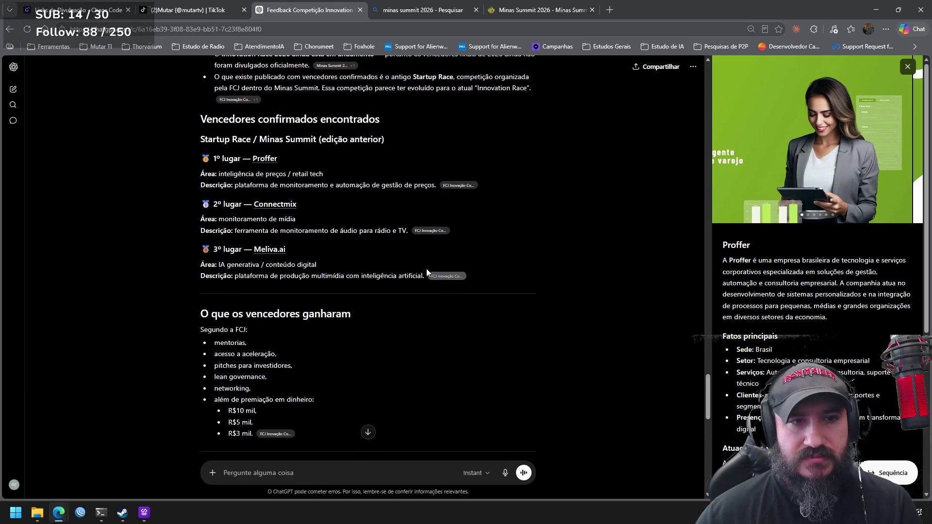
{"action": "left_click", "coordinate": [290, 208]}
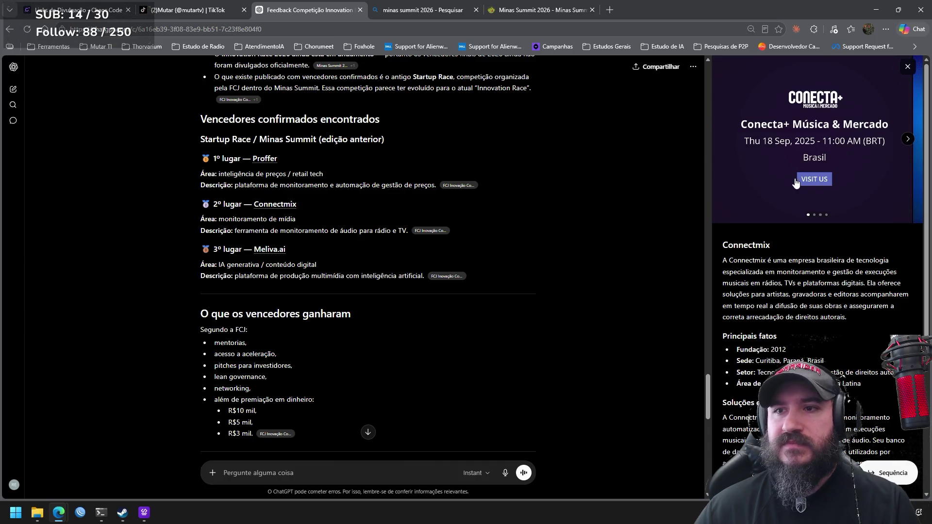
{"action": "scroll", "coordinate": [787, 237], "scroll_direction": "down", "scroll_amount": 2}
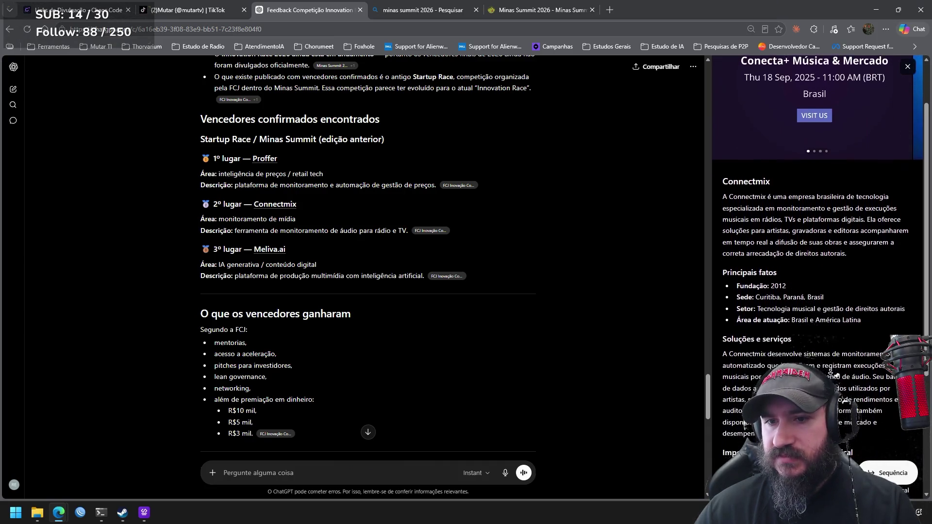
{"action": "scroll", "coordinate": [829, 371], "scroll_direction": "down", "scroll_amount": 4}
{"action": "scroll", "coordinate": [844, 345], "scroll_direction": "up", "scroll_amount": 5}
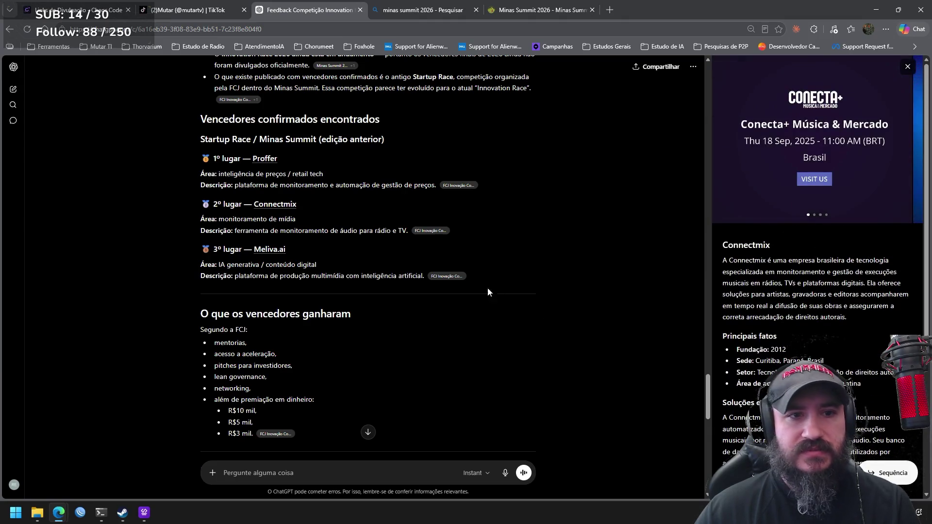
Step: View Meliva.ai's details, then open the cited FCJ article on Startup Race winners
{"action": "left_click", "coordinate": [280, 250]}
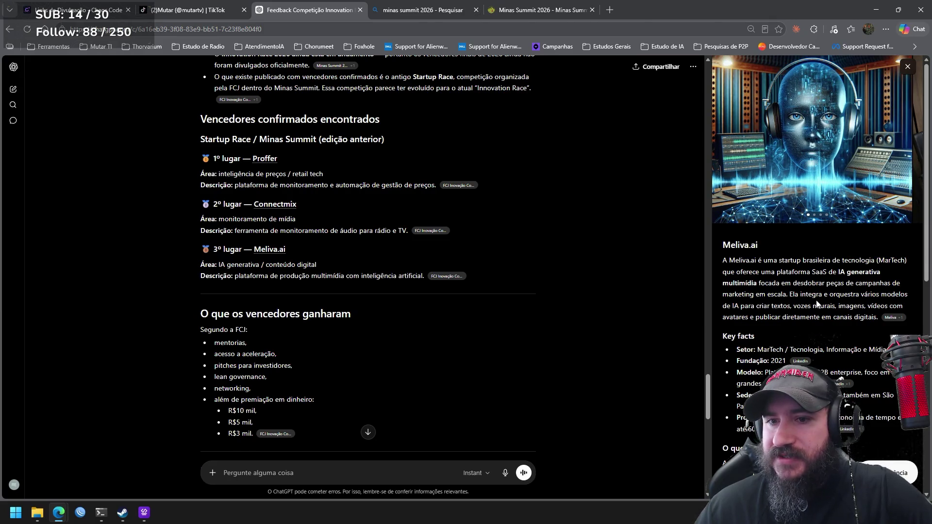
{"action": "scroll", "coordinate": [815, 302], "scroll_direction": "down", "scroll_amount": 10}
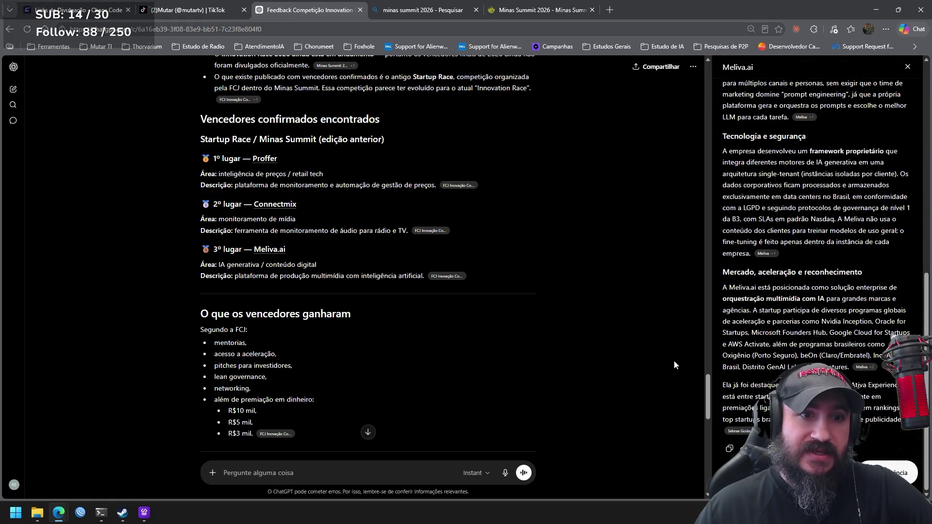
{"action": "left_click", "coordinate": [463, 276]}
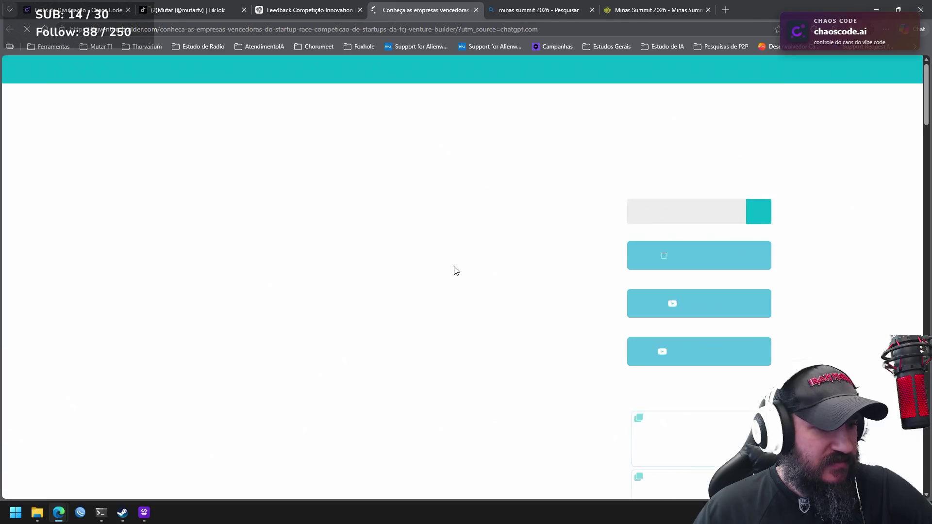
Step: Scroll the winners article to the podium list and follow the third-place Meliva.ai link
{"action": "scroll", "coordinate": [550, 192], "scroll_direction": "down", "scroll_amount": 15}
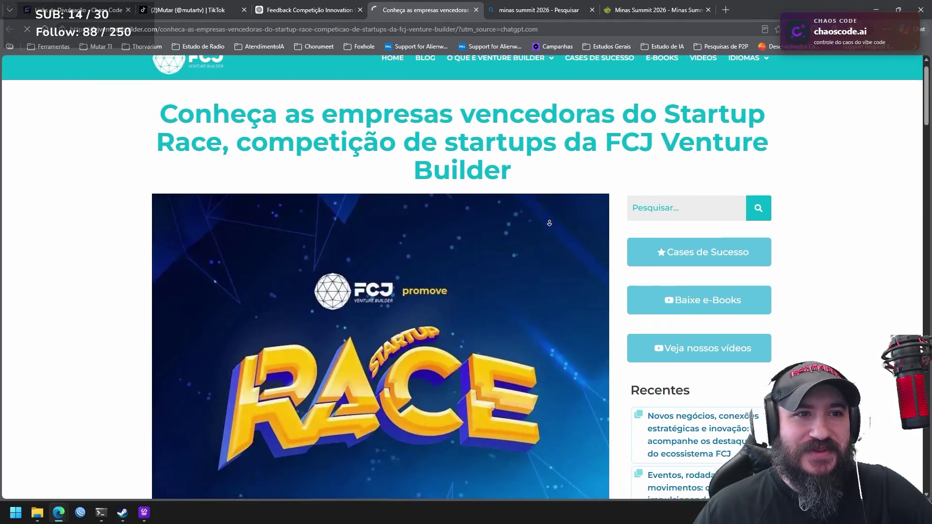
{"action": "scroll", "coordinate": [557, 250], "scroll_direction": "down", "scroll_amount": 13}
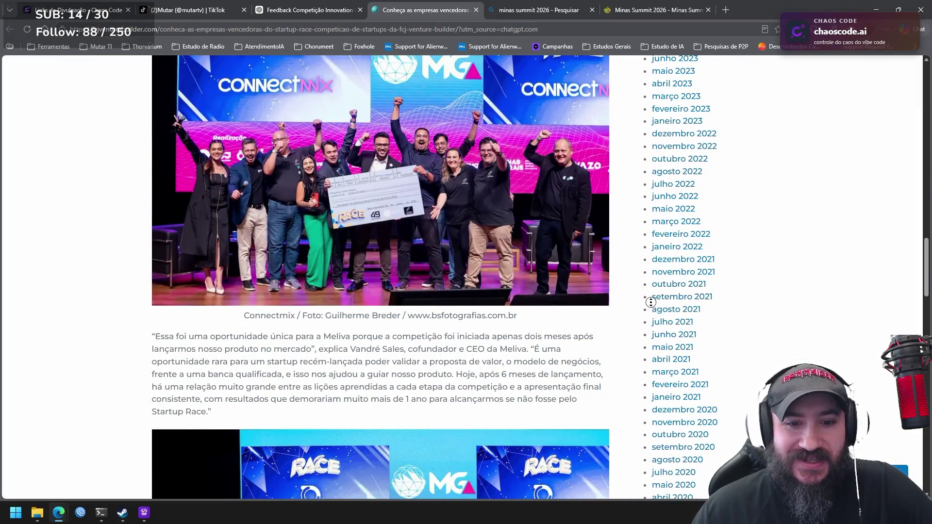
{"action": "scroll", "coordinate": [650, 301], "scroll_direction": "up", "scroll_amount": 1}
{"action": "scroll", "coordinate": [638, 373], "scroll_direction": "down", "scroll_amount": 2}
{"action": "scroll", "coordinate": [638, 373], "scroll_direction": "down", "scroll_amount": 18}
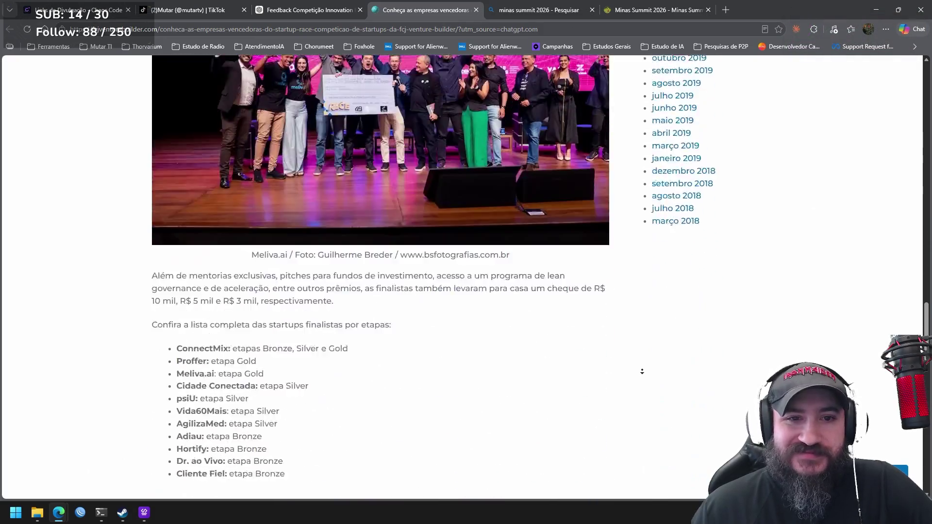
{"action": "scroll", "coordinate": [642, 235], "scroll_direction": "up", "scroll_amount": 20}
{"action": "scroll", "coordinate": [652, 172], "scroll_direction": "up", "scroll_amount": 15}
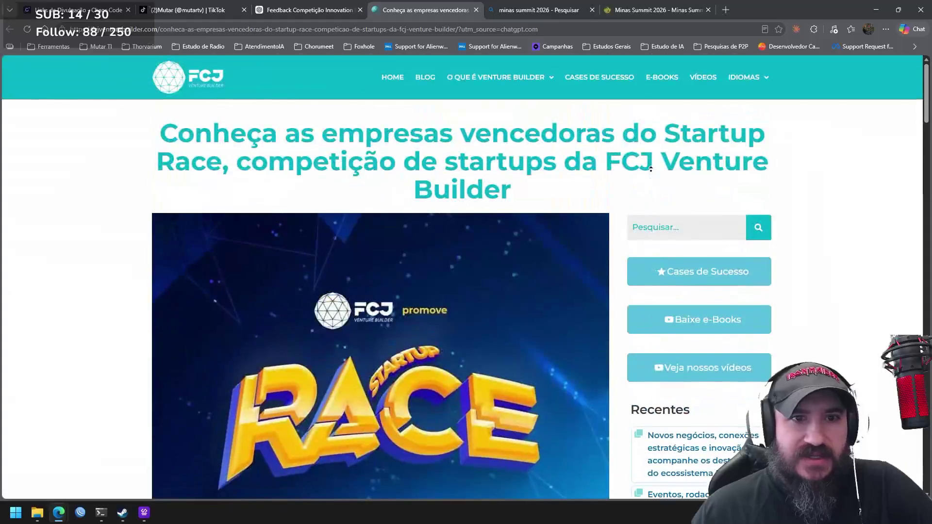
{"action": "mouse_move", "coordinate": [538, 86]}
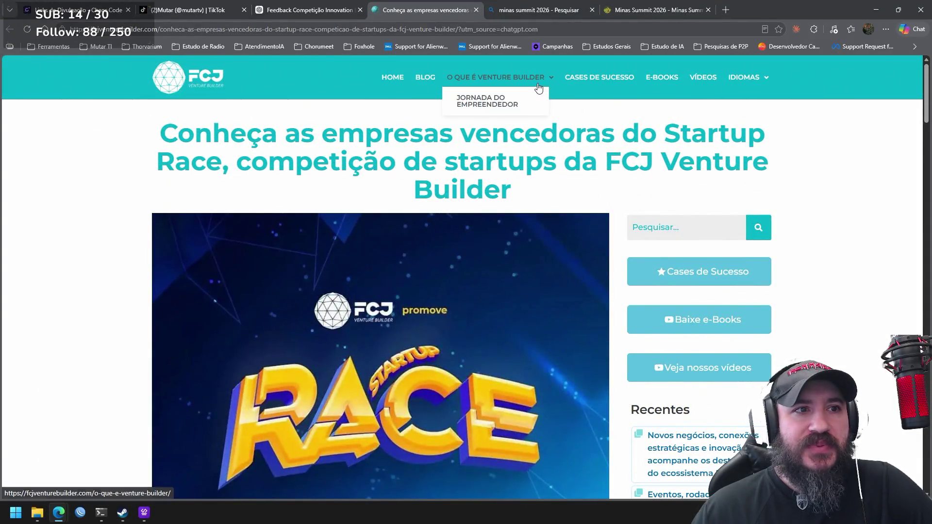
{"action": "scroll", "coordinate": [606, 194], "scroll_direction": "down", "scroll_amount": 10}
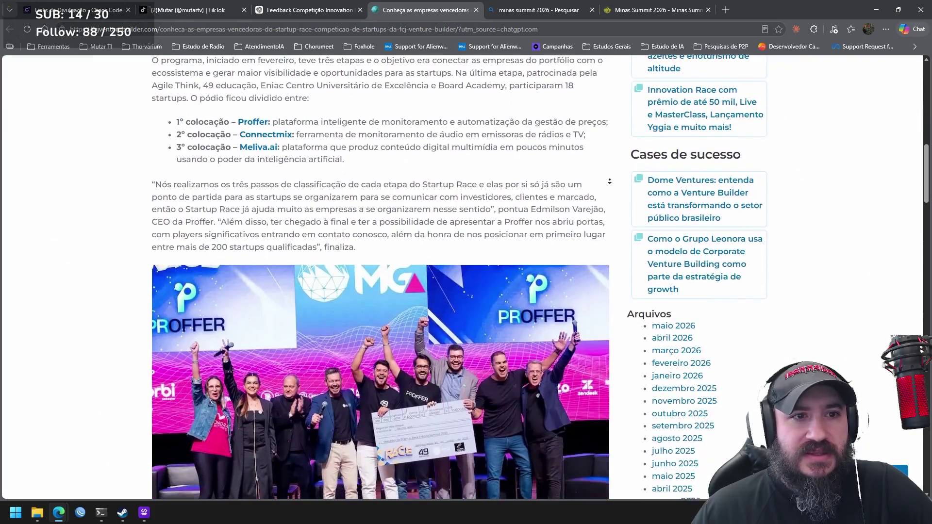
{"action": "left_click", "coordinate": [267, 144]}
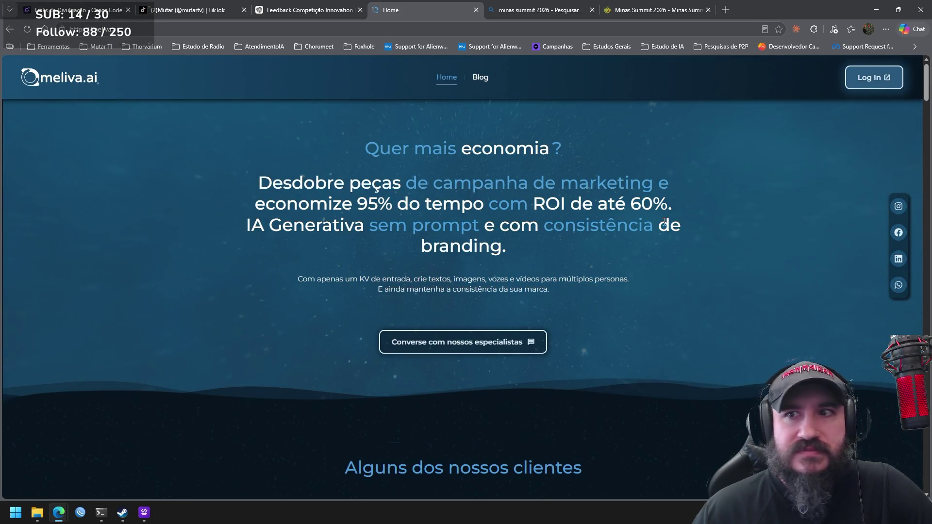
Step: Play Meliva.ai's digital content demo video showing a generated LinkedIn post, then pause it
{"action": "scroll", "coordinate": [662, 232], "scroll_direction": "down", "scroll_amount": 10}
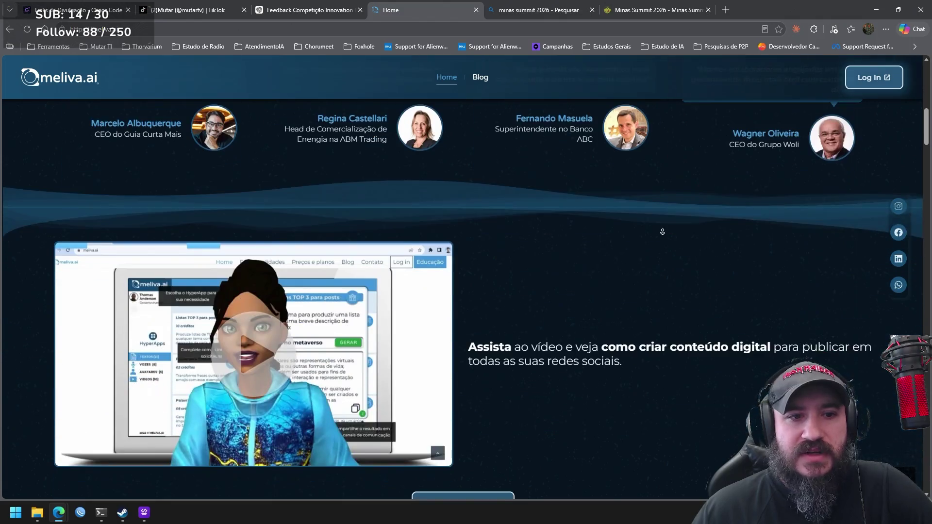
{"action": "scroll", "coordinate": [662, 232], "scroll_direction": "down", "scroll_amount": 3}
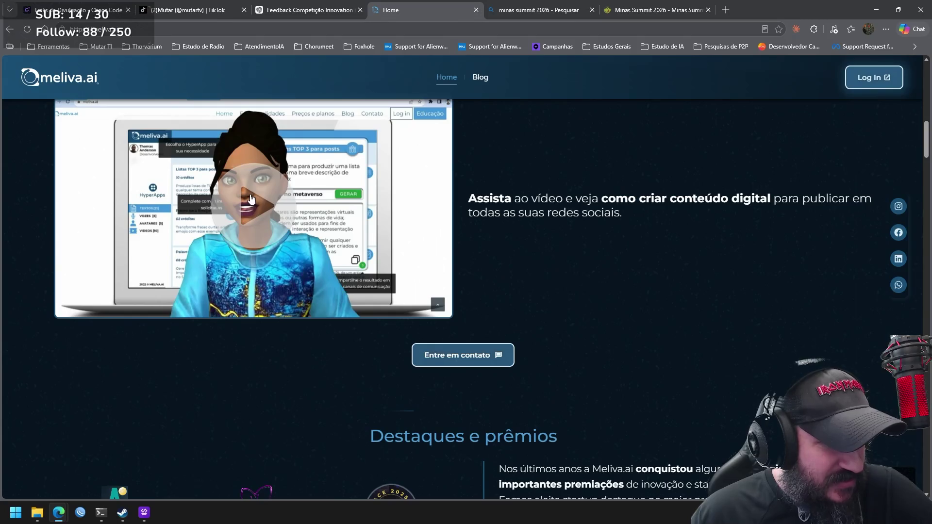
{"action": "left_click", "coordinate": [253, 203]}
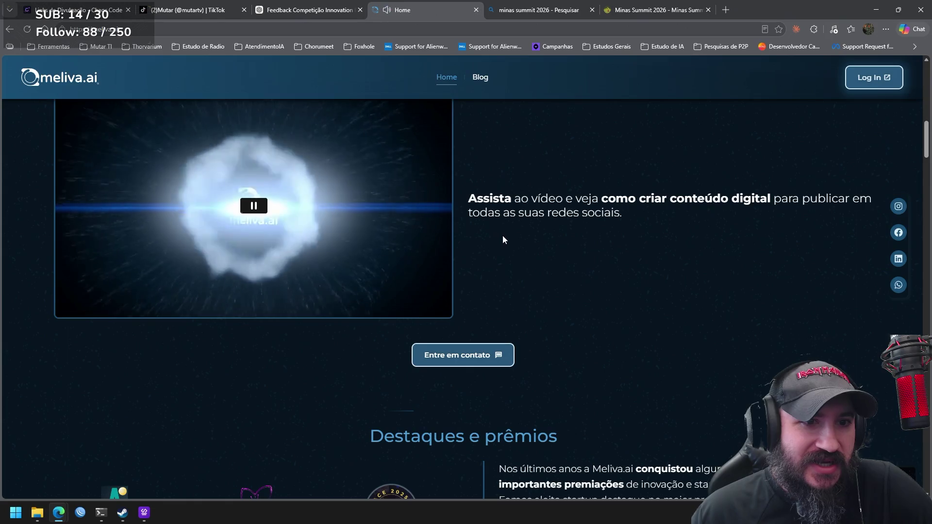
{"action": "middle_click", "coordinate": [542, 248]}
{"action": "scroll", "coordinate": [542, 249], "scroll_direction": "up", "scroll_amount": 1}
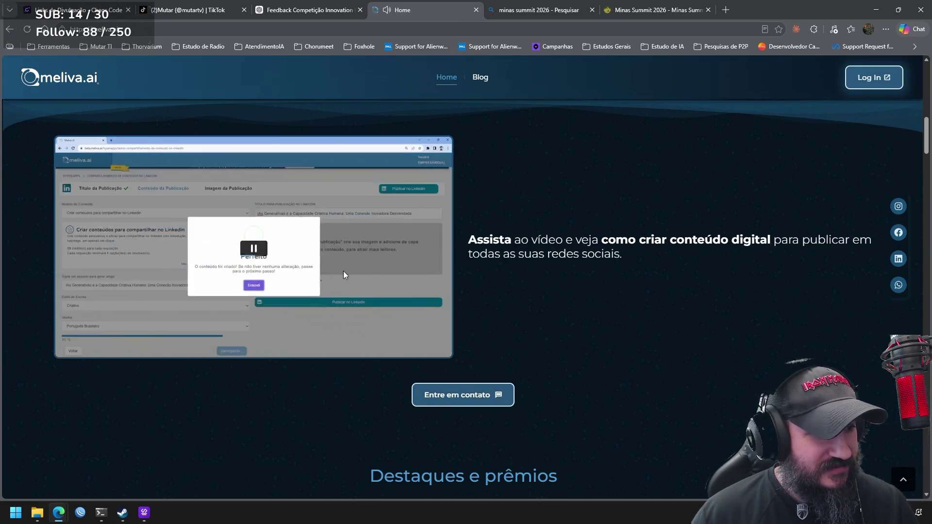
{"action": "left_click", "coordinate": [333, 265]}
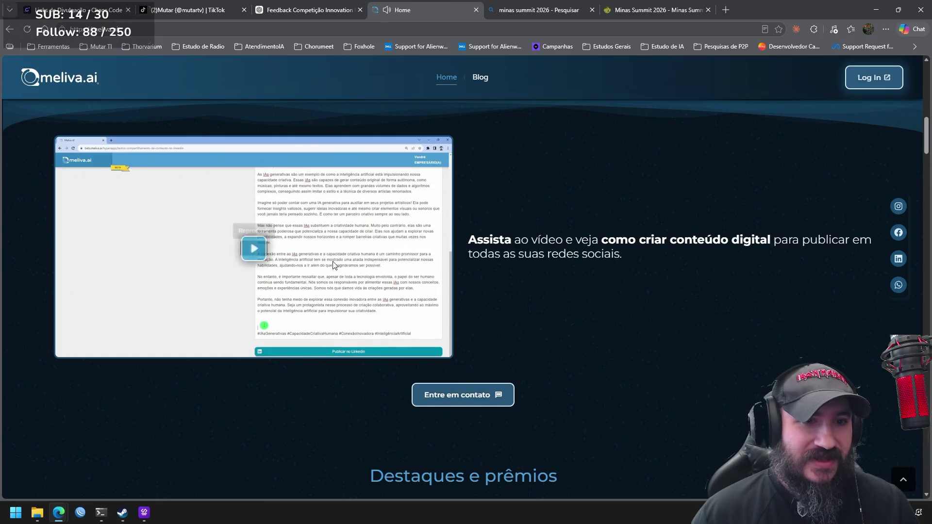
Step: Scroll through Meliva.ai's accelerators and contact sections, then go back to the FCJ winners article
{"action": "middle_click", "coordinate": [637, 347]}
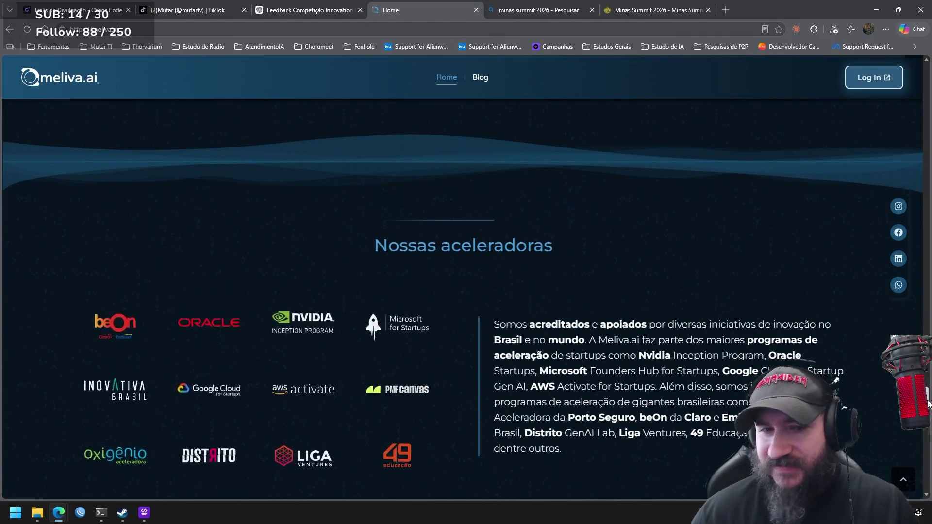
{"action": "scroll", "coordinate": [914, 446], "scroll_direction": "down", "scroll_amount": 5}
{"action": "scroll", "coordinate": [914, 433], "scroll_direction": "up", "scroll_amount": 6}
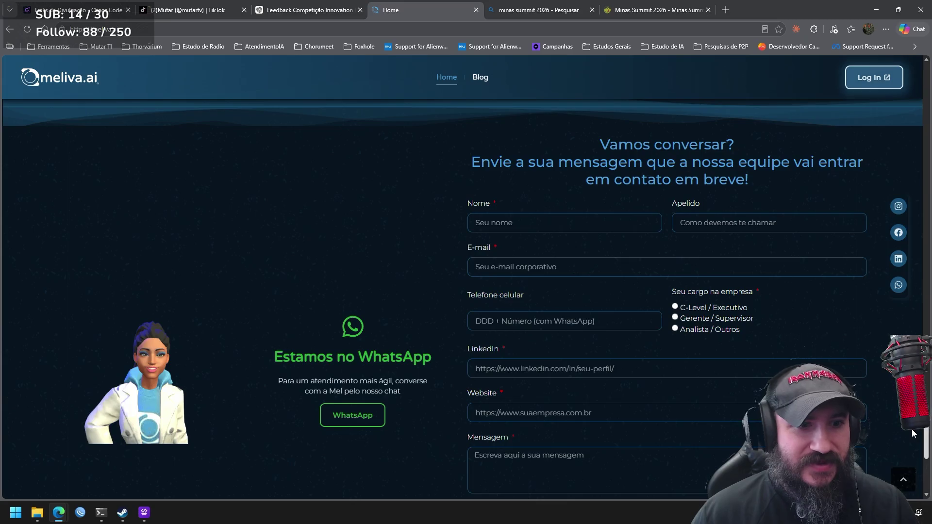
{"action": "mouse_move", "coordinate": [926, 436]}
{"action": "left_mouse_down"}
{"action": "mouse_move", "coordinate": [927, 101]}
{"action": "mouse_move", "coordinate": [918, 57]}
{"action": "left_mouse_up"}
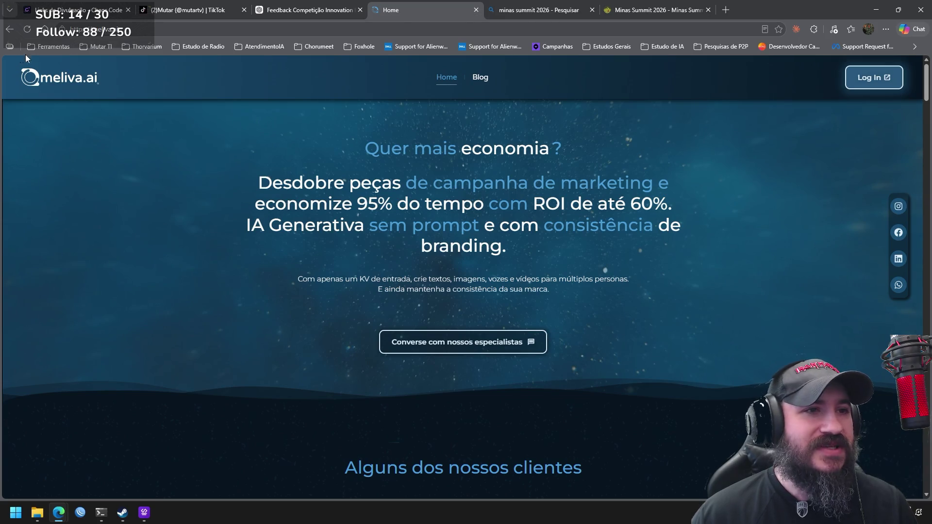
{"action": "left_click", "coordinate": [10, 32]}
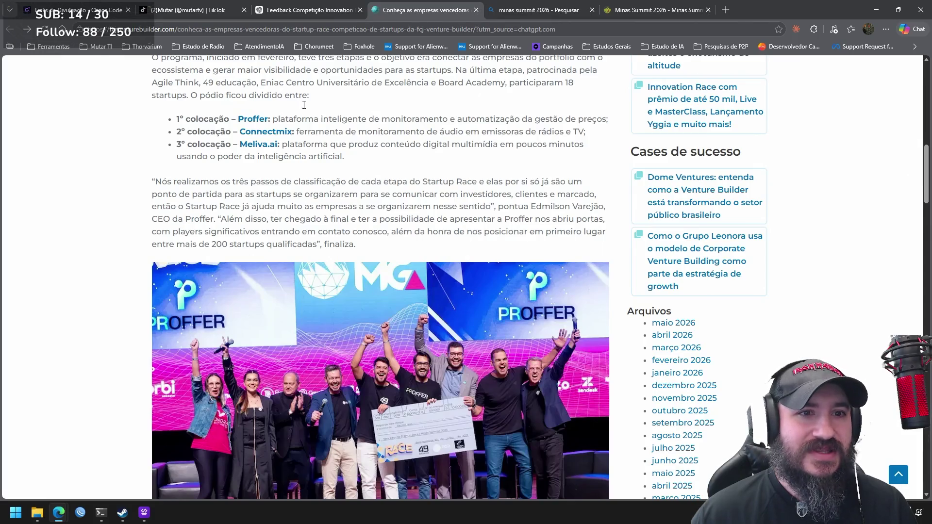
Step: Open second-place Connectmix's site and bring up its Ranking TOP 100 of Brazilian radio songs
{"action": "left_click", "coordinate": [271, 137]}
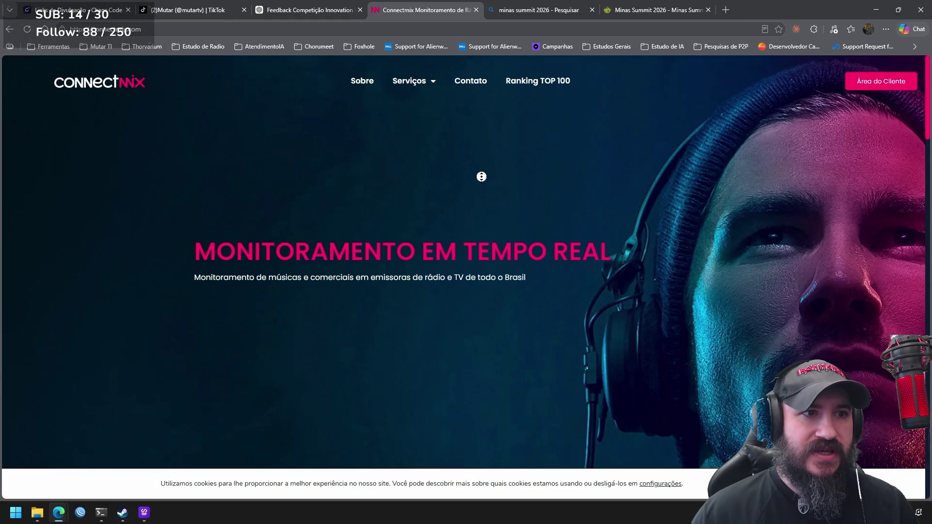
{"action": "middle_click", "coordinate": [491, 138]}
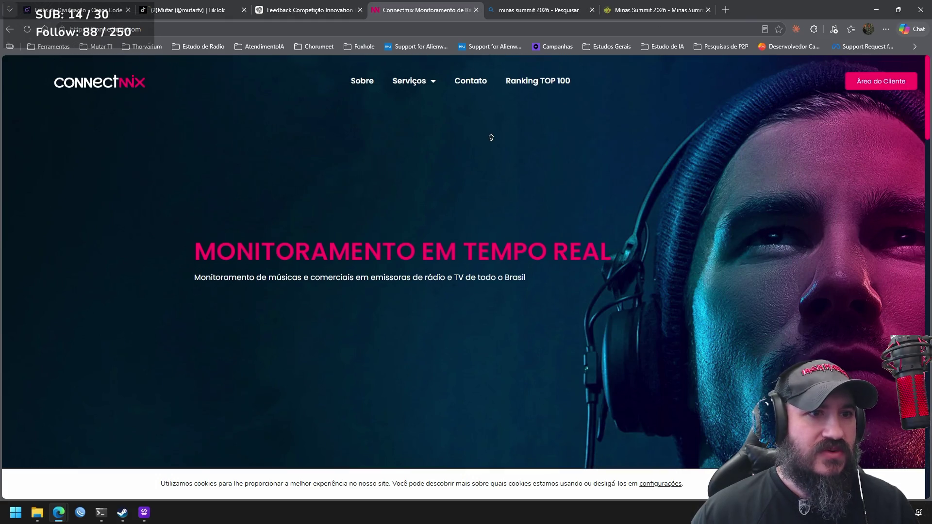
{"action": "scroll", "coordinate": [488, 180], "scroll_direction": "down", "scroll_amount": 10}
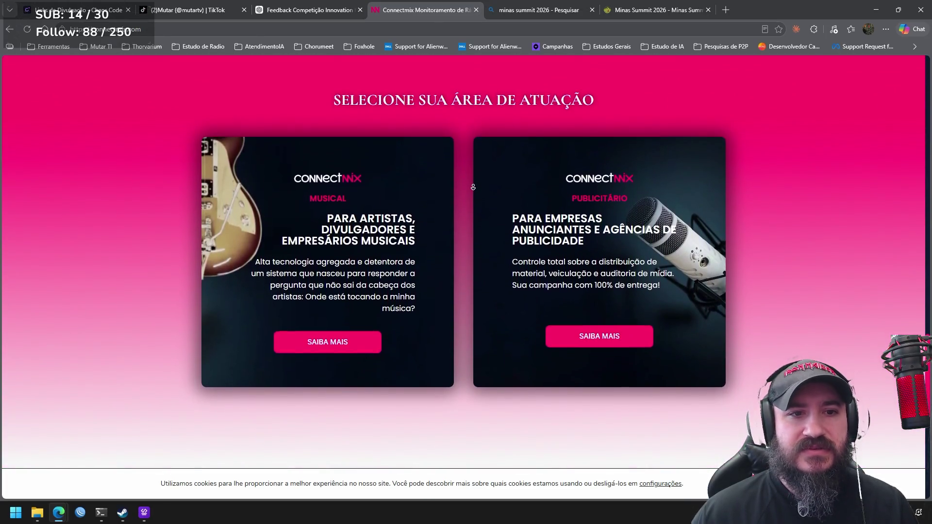
{"action": "middle_click", "coordinate": [473, 188]}
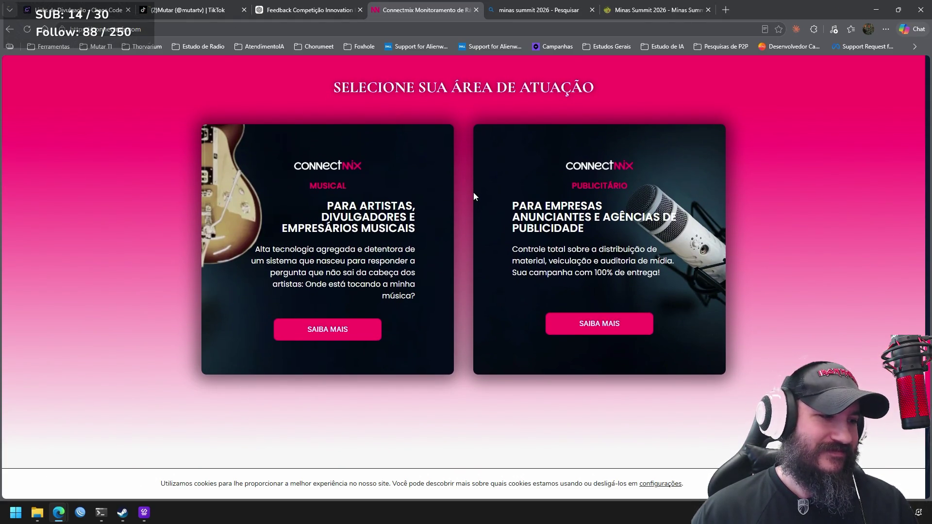
{"action": "middle_click", "coordinate": [473, 193]}
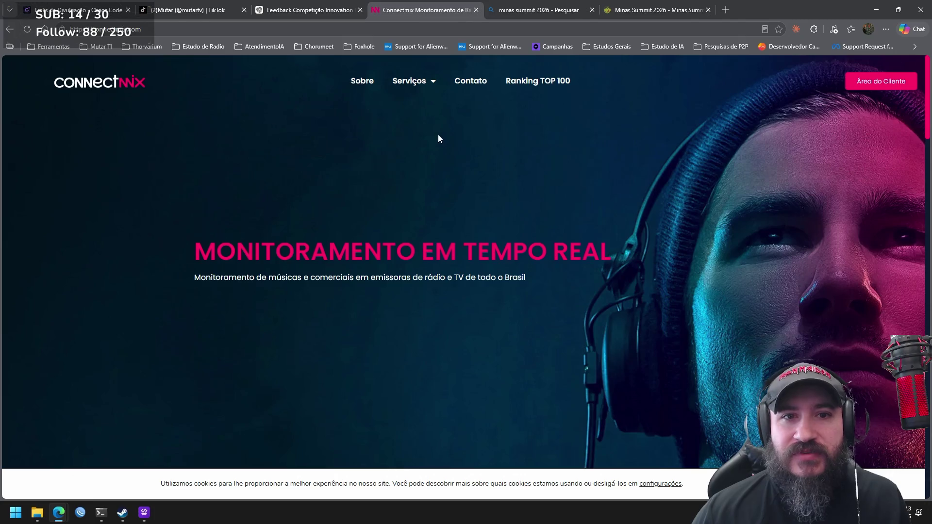
{"action": "left_click", "coordinate": [429, 81]}
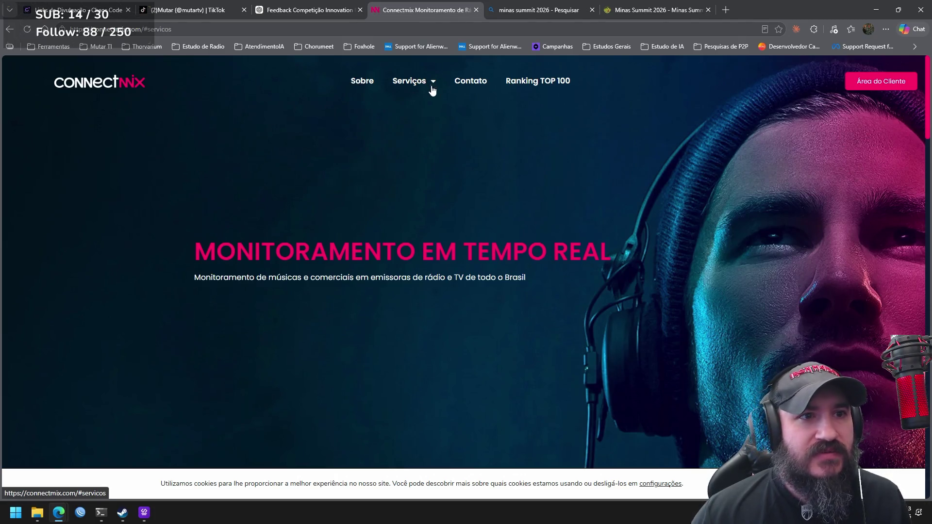
{"action": "left_click", "coordinate": [549, 83]}
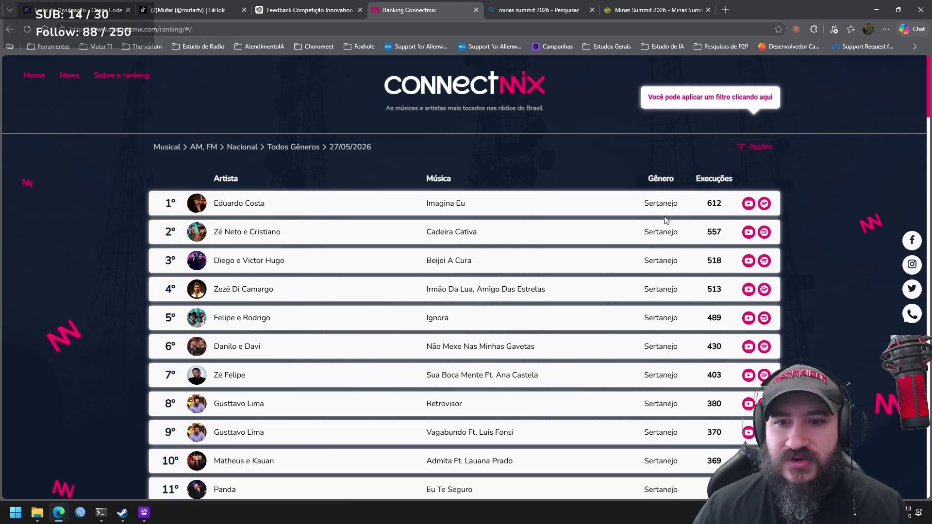
Step: Scroll through the Connectmix Ranking TOP 100 list
{"action": "middle_click", "coordinate": [560, 158]}
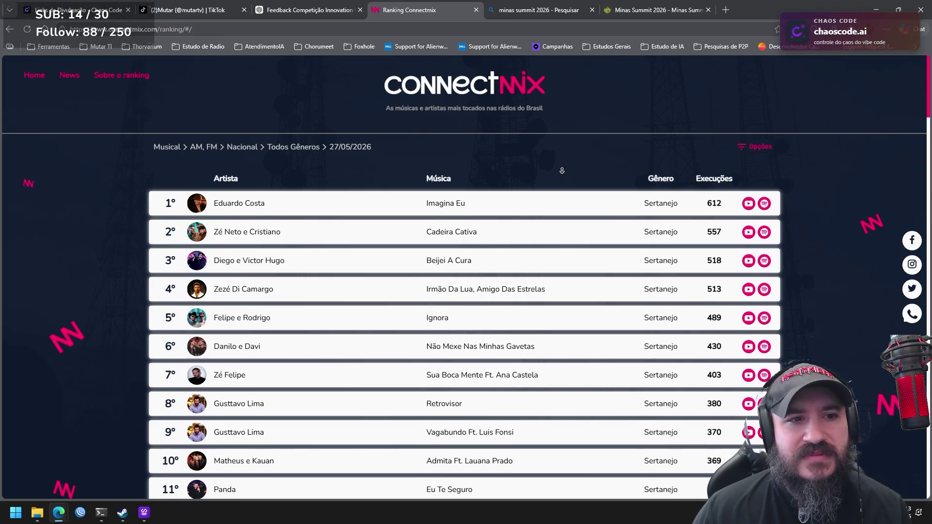
{"action": "scroll", "coordinate": [564, 188], "scroll_direction": "down", "scroll_amount": 5}
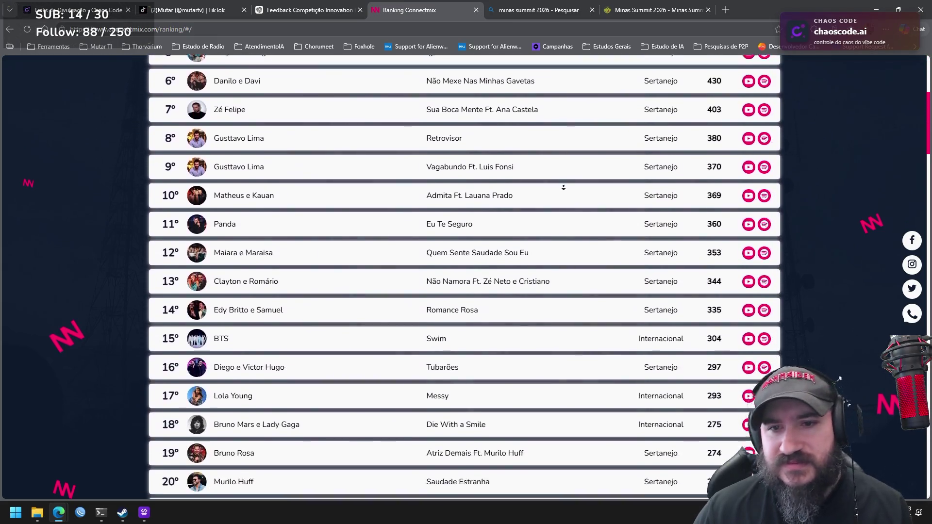
{"action": "scroll", "coordinate": [571, 116], "scroll_direction": "up", "scroll_amount": 10}
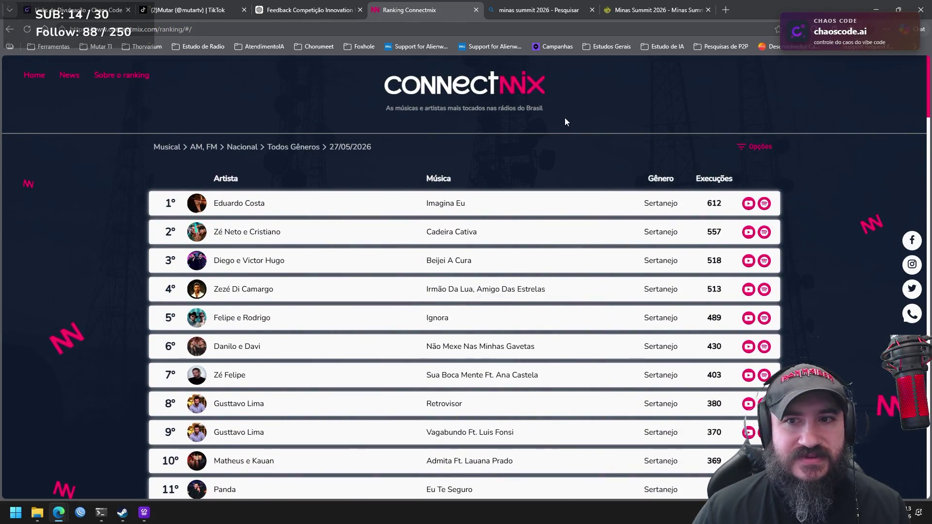
Step: Browse the Musical artists page in a new tab, then close the Musical and Ranking tabs
{"action": "left_click", "coordinate": [35, 75]}
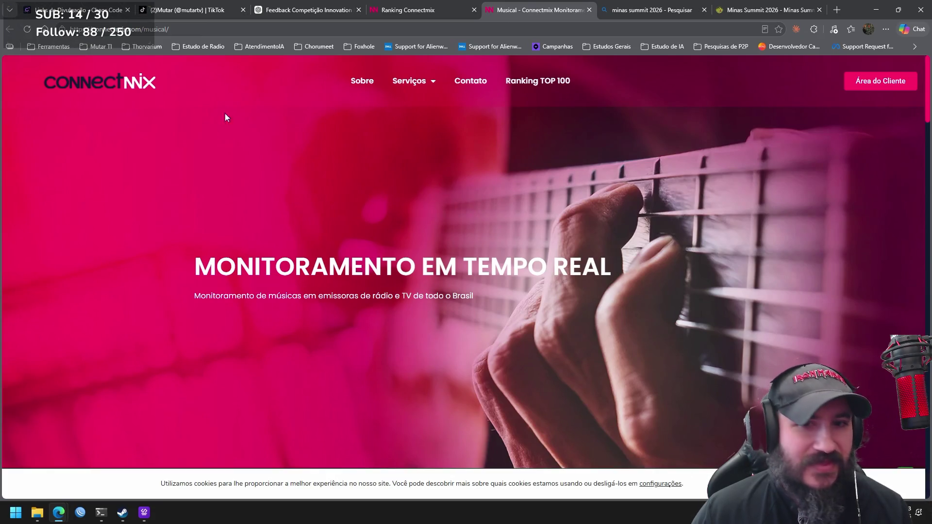
{"action": "middle_click", "coordinate": [460, 164]}
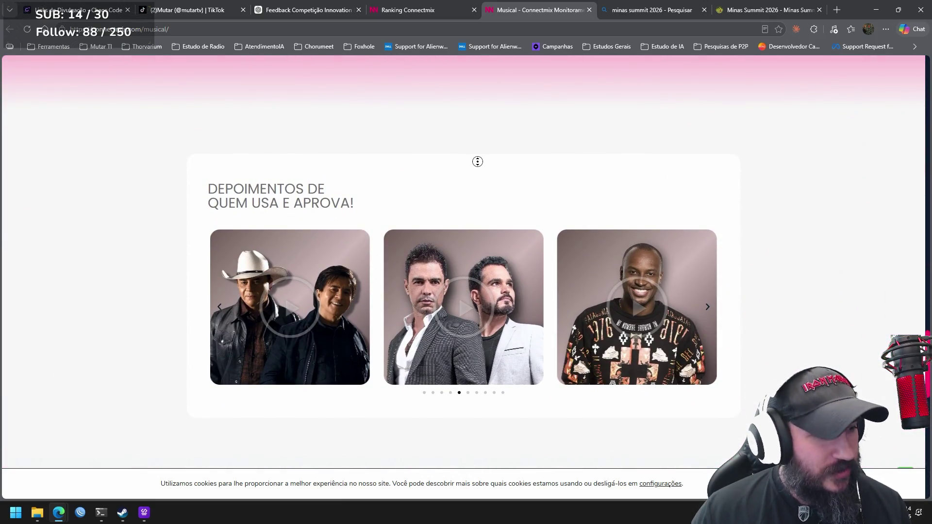
{"action": "left_click", "coordinate": [478, 164]}
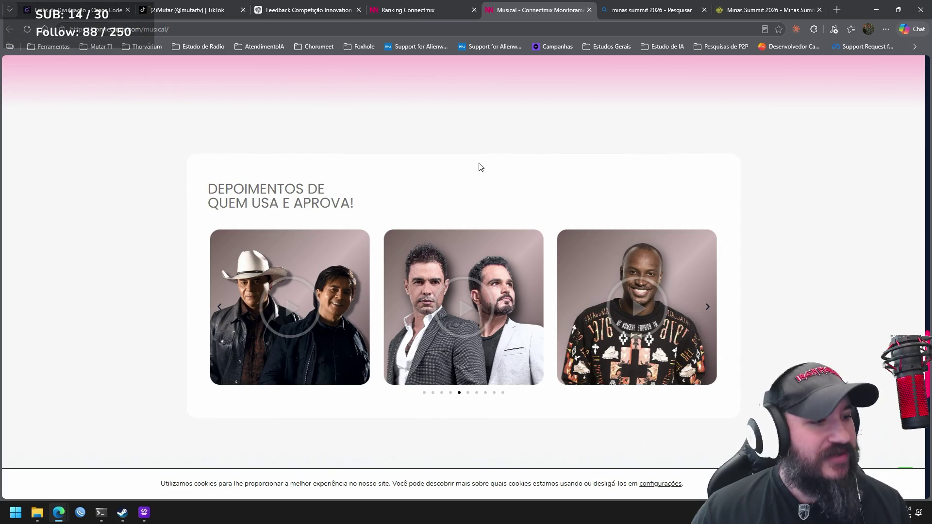
{"action": "middle_click", "coordinate": [481, 166]}
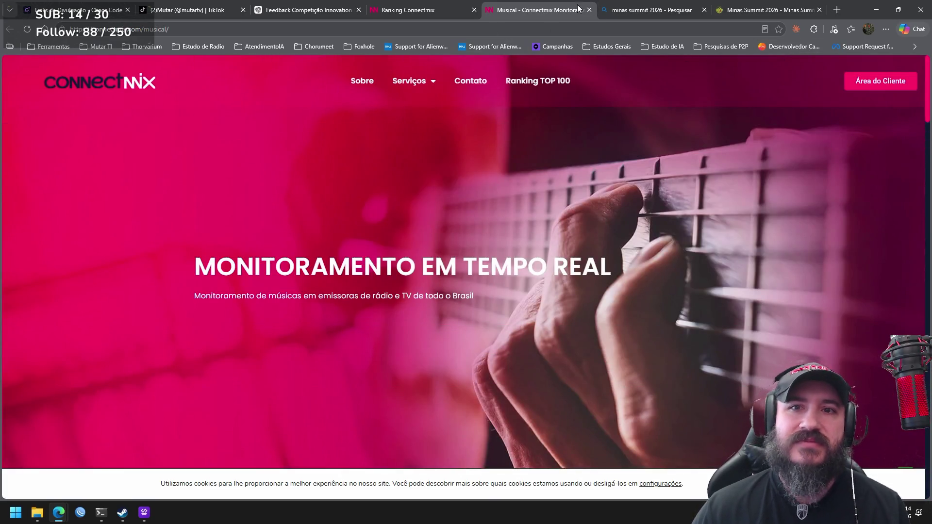
{"action": "left_click", "coordinate": [589, 9]}
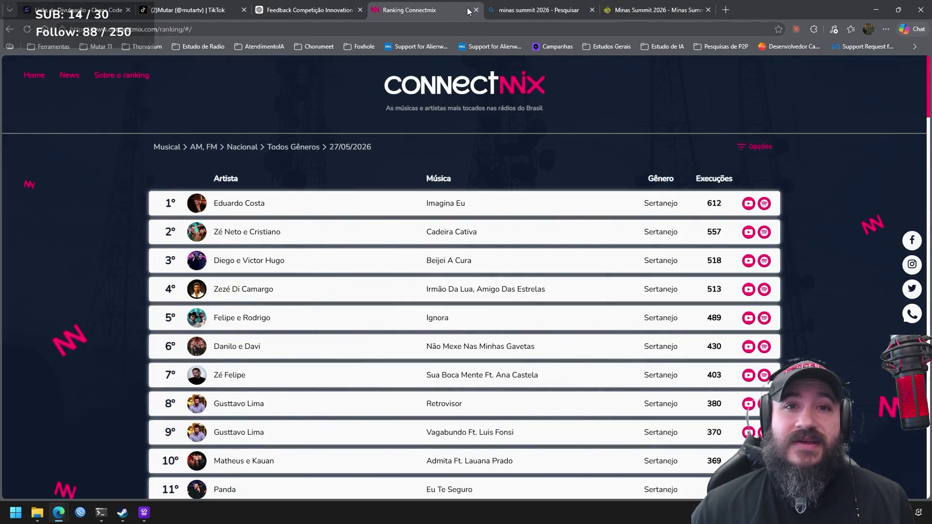
{"action": "left_click", "coordinate": [475, 10]}
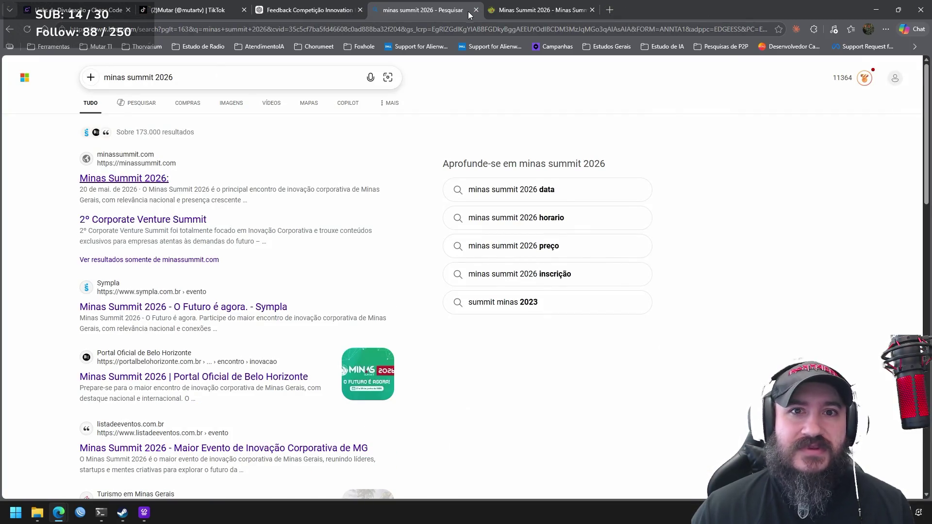
Step: Return to ChatGPT and show the Proffer source card, briefly viewing its image full screen
{"action": "left_click", "coordinate": [342, 11]}
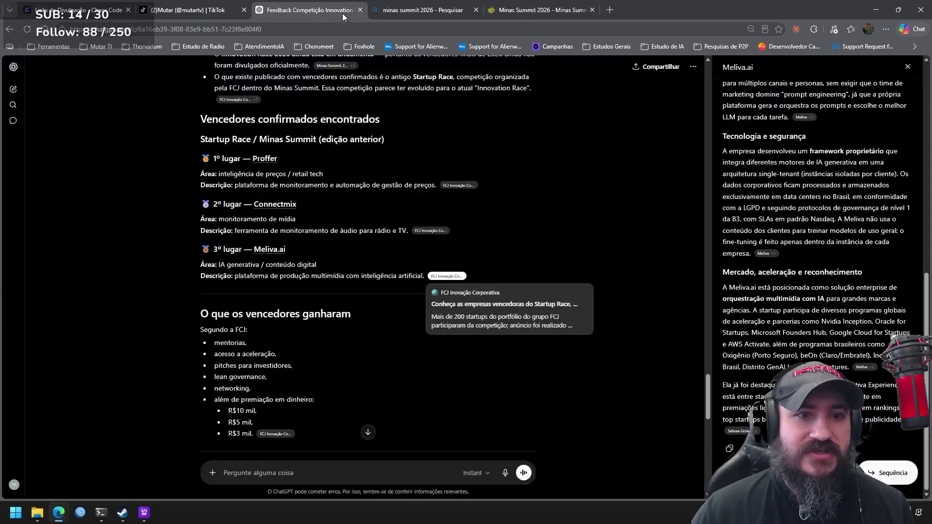
{"action": "scroll", "coordinate": [529, 188], "scroll_direction": "up", "scroll_amount": 1}
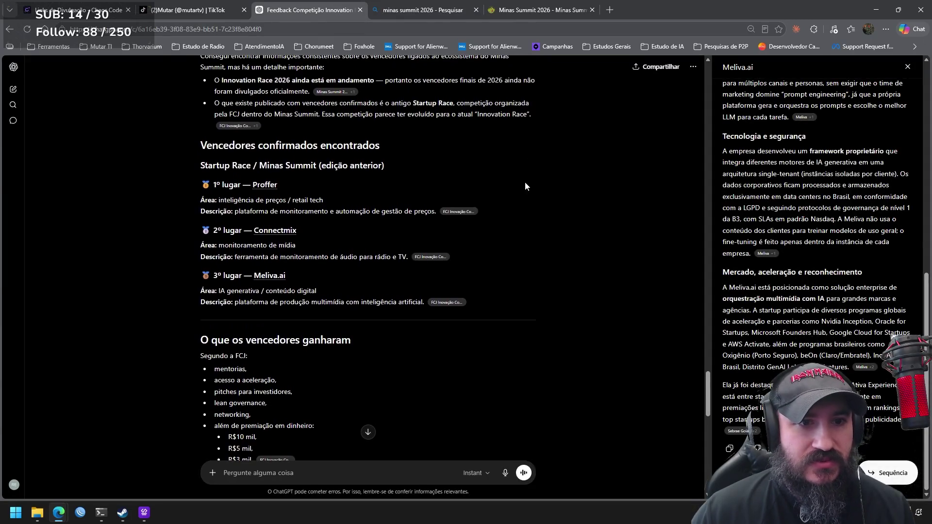
{"action": "left_click", "coordinate": [266, 185]}
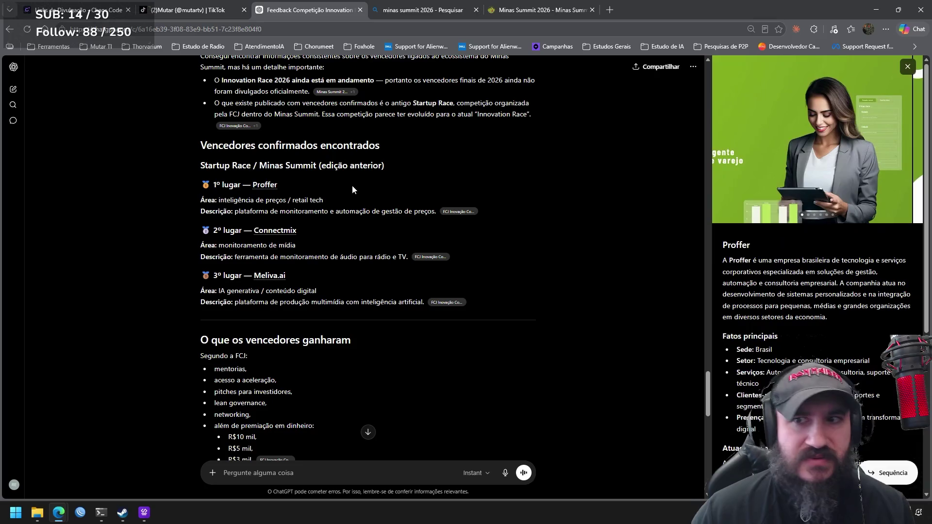
{"action": "left_click", "coordinate": [793, 185]}
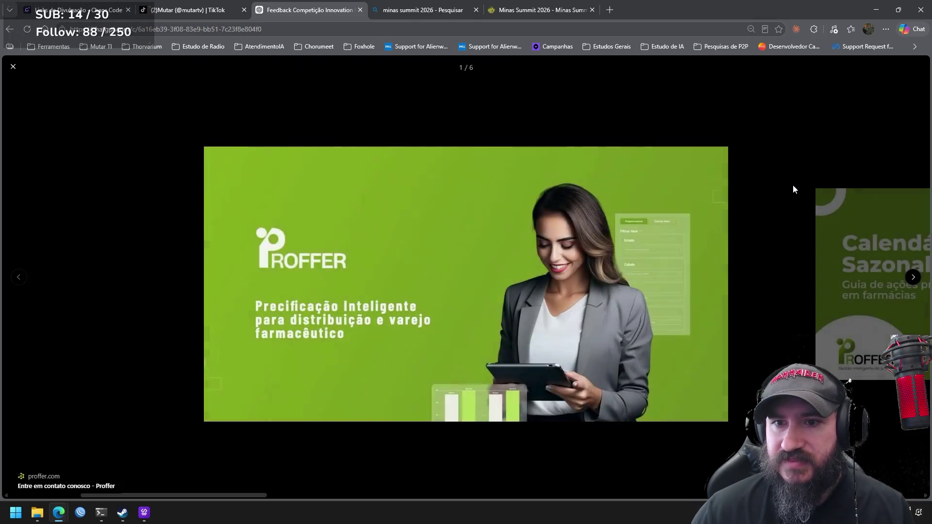
{"action": "left_click", "coordinate": [760, 221]}
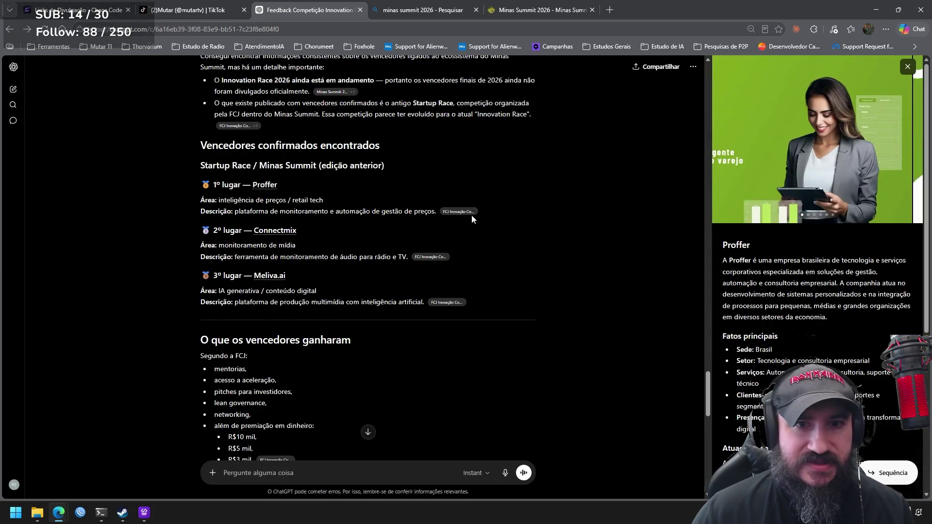
Step: Open the FCJ winners article in a new tab and follow the podium's Proffer link
{"action": "left_click", "coordinate": [471, 214]}
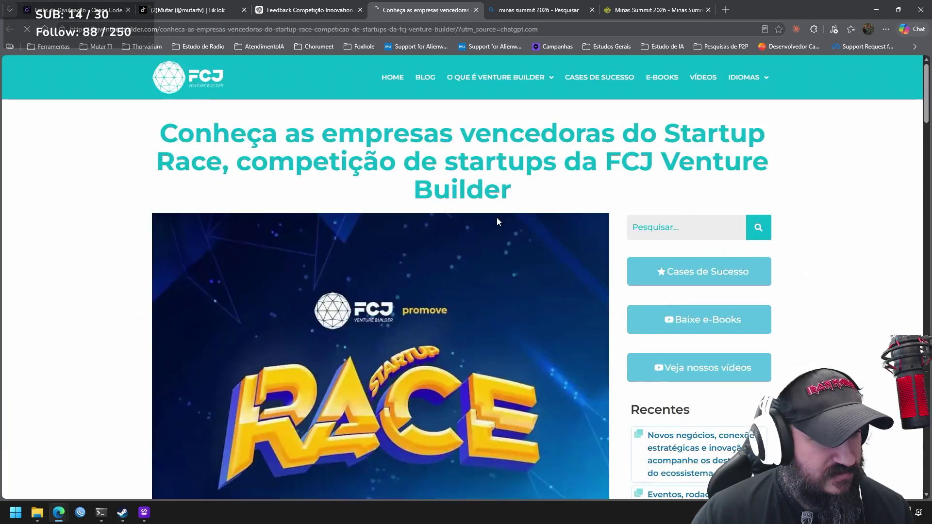
{"action": "scroll", "coordinate": [508, 194], "scroll_direction": "down", "scroll_amount": 10}
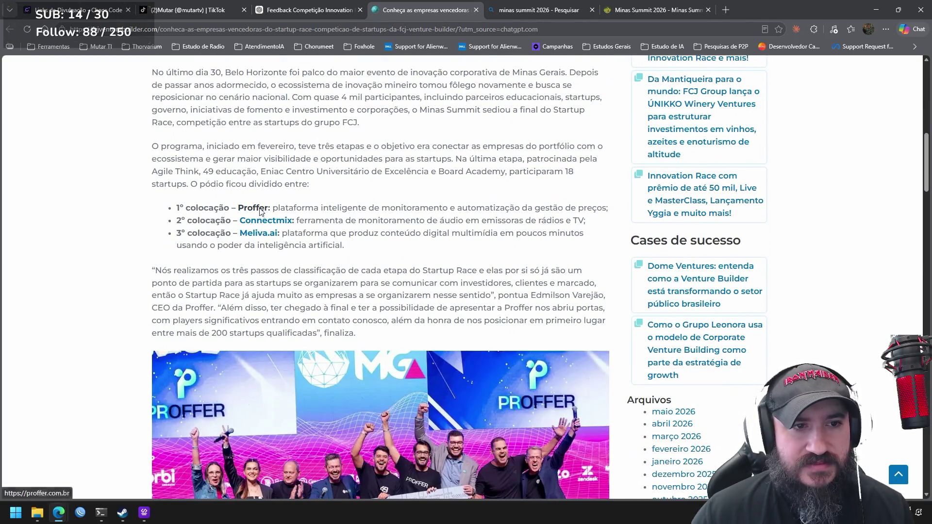
{"action": "left_click", "coordinate": [253, 208]}
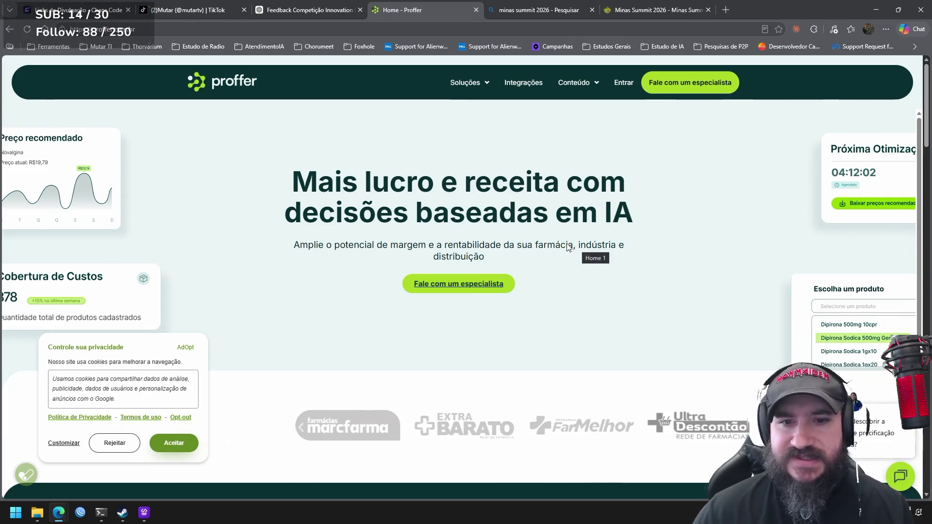
Step: Scroll through the Proffer homepage's sections and back to the top
{"action": "scroll", "coordinate": [558, 289], "scroll_direction": "down", "scroll_amount": 1}
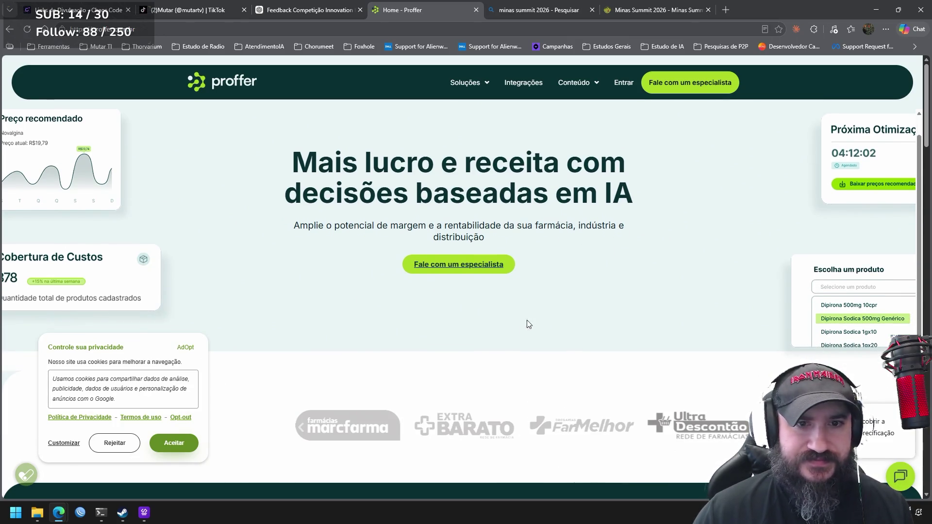
{"action": "scroll", "coordinate": [529, 324], "scroll_direction": "down", "scroll_amount": 2}
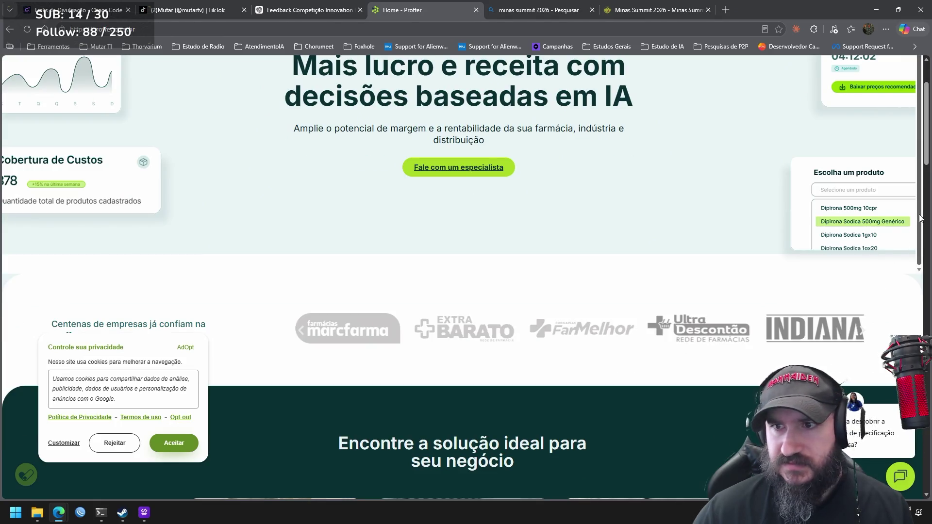
{"action": "scroll", "coordinate": [613, 333], "scroll_direction": "up", "scroll_amount": 1}
{"action": "scroll", "coordinate": [610, 327], "scroll_direction": "down", "scroll_amount": 5}
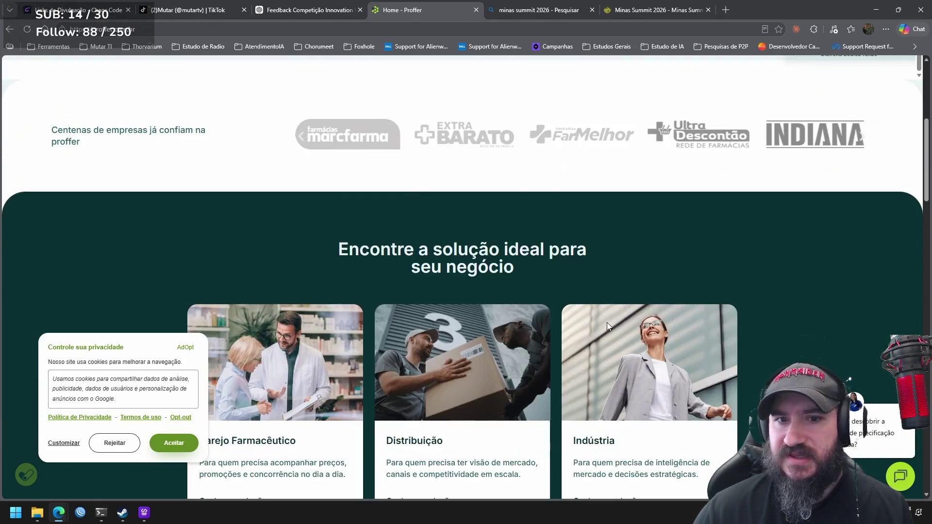
{"action": "scroll", "coordinate": [606, 322], "scroll_direction": "down", "scroll_amount": 1}
{"action": "scroll", "coordinate": [709, 214], "scroll_direction": "up", "scroll_amount": 7}
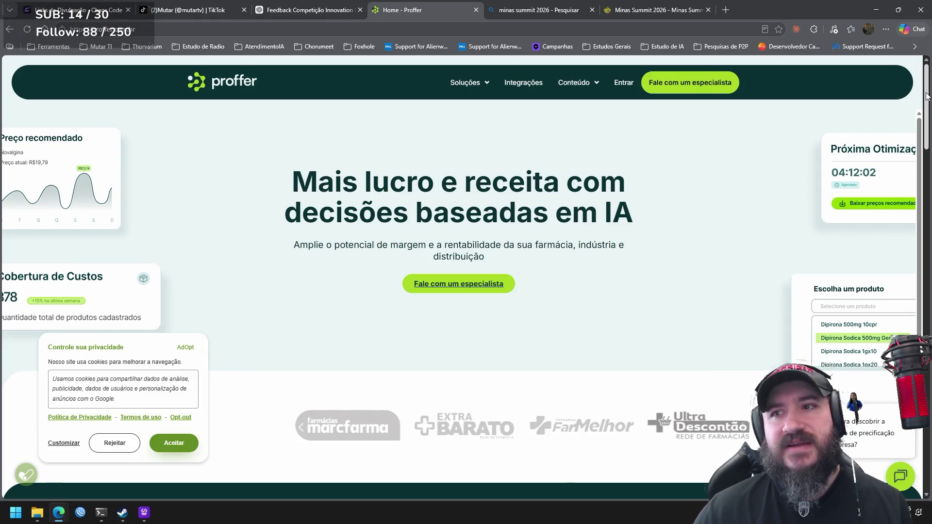
{"action": "scroll", "coordinate": [899, 228], "scroll_direction": "down", "scroll_amount": 8}
{"action": "scroll", "coordinate": [900, 228], "scroll_direction": "down", "scroll_amount": 15}
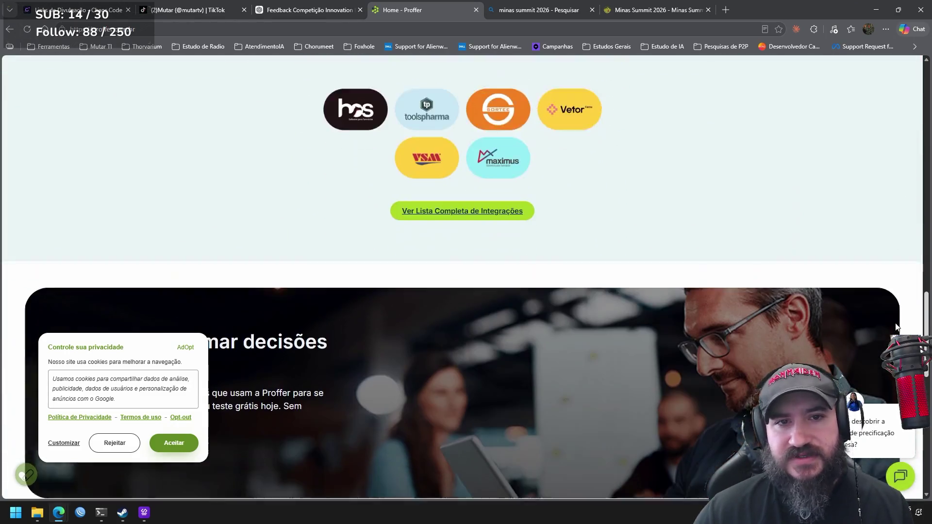
{"action": "scroll", "coordinate": [899, 229], "scroll_direction": "down", "scroll_amount": 5}
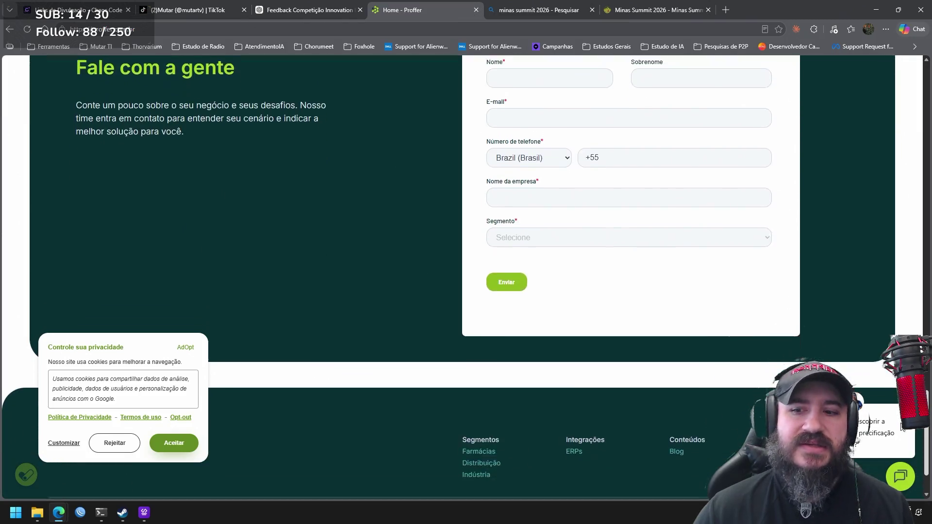
{"action": "scroll", "coordinate": [899, 228], "scroll_direction": "up", "scroll_amount": 20}
{"action": "scroll", "coordinate": [696, 115], "scroll_direction": "up", "scroll_amount": 5}
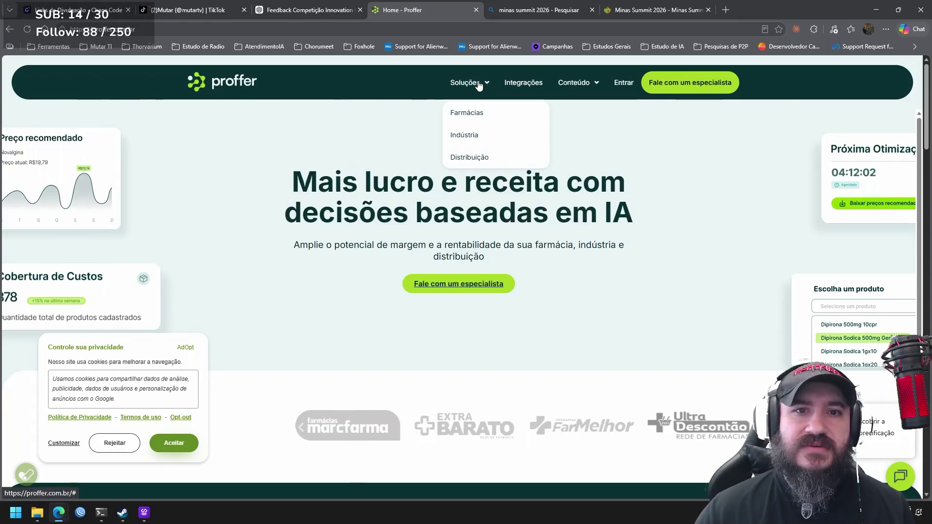
Step: Look over the Soluções menu, then switch back to the Minas Summit 2026 tab
{"action": "mouse_move", "coordinate": [482, 92]}
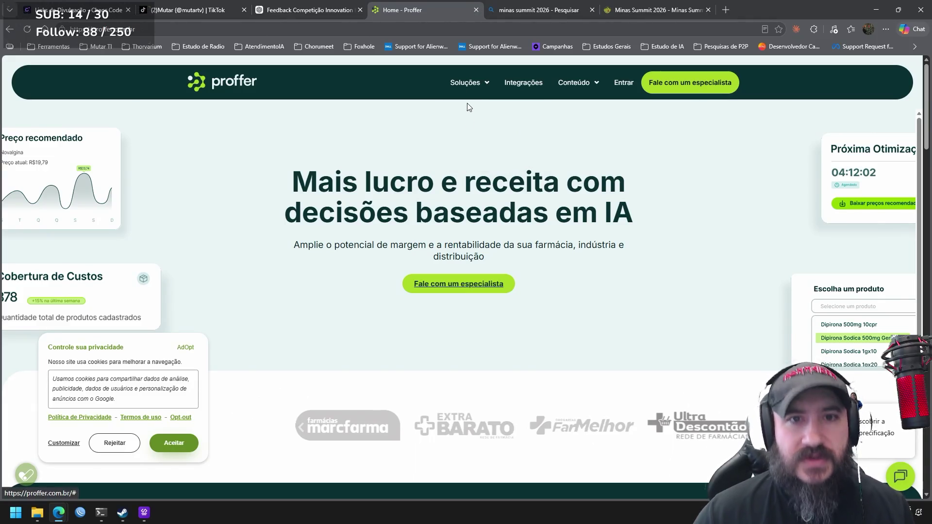
{"action": "mouse_move", "coordinate": [478, 128]}
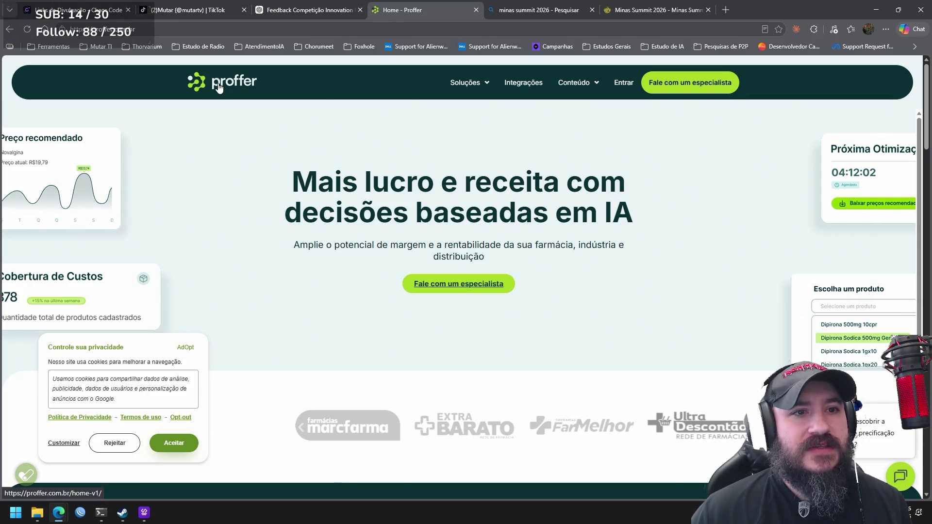
{"action": "left_click", "coordinate": [631, 12]}
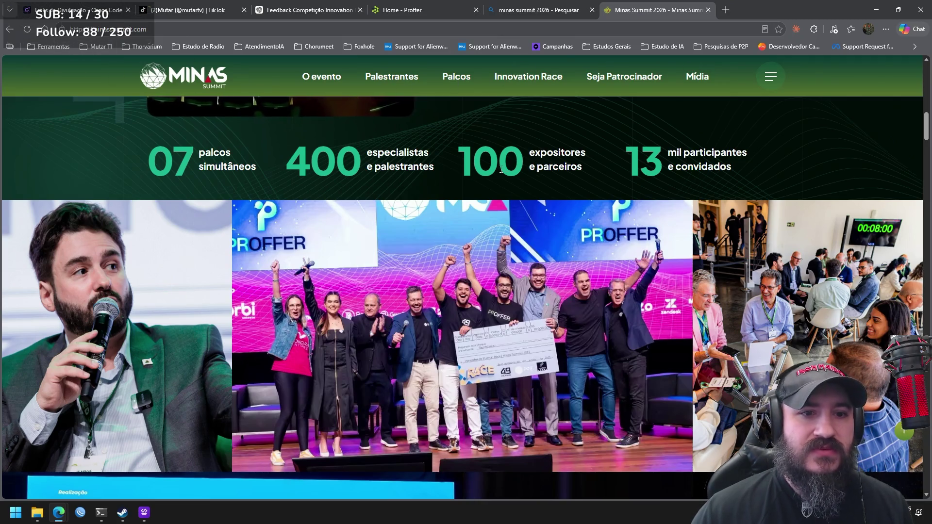
{"action": "middle_click", "coordinate": [592, 175]}
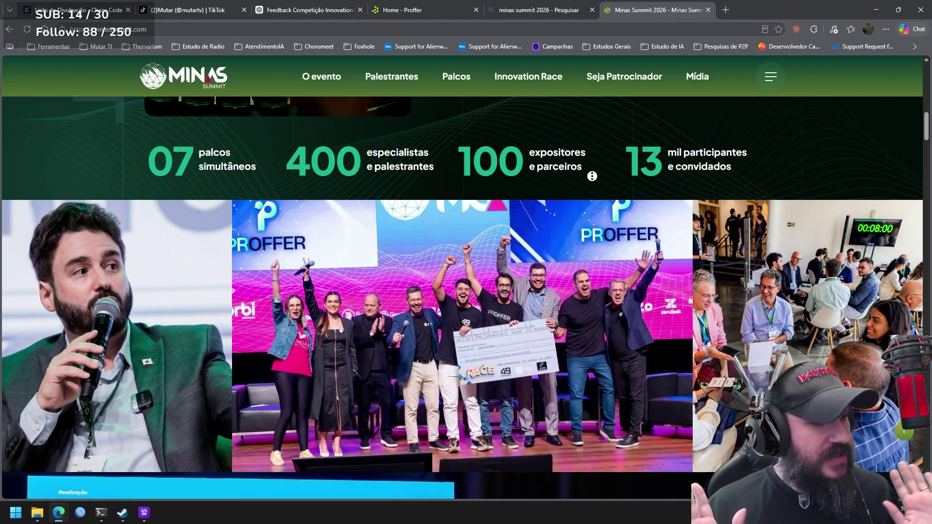
{"action": "scroll", "coordinate": [592, 176], "scroll_direction": "up", "scroll_amount": 1}
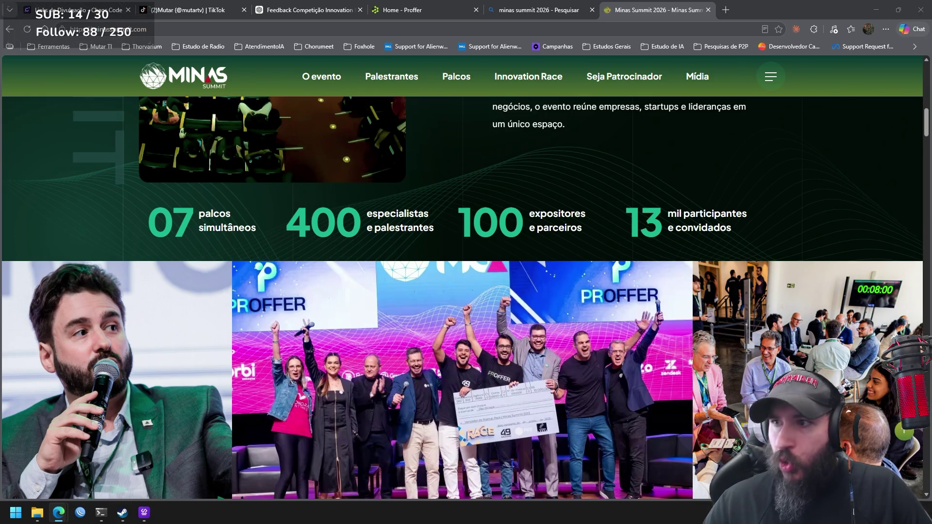
Step: Switch to the Instagram reel on Claymorphism-style app design, then open a new File Explorer window
{"action": "left_click", "coordinate": [579, 4]}
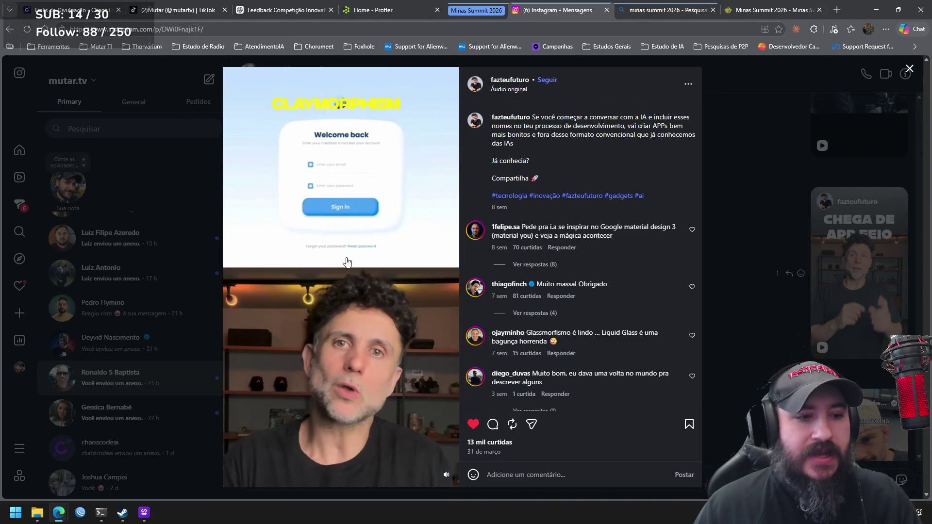
{"action": "mouse_move", "coordinate": [102, 513]}
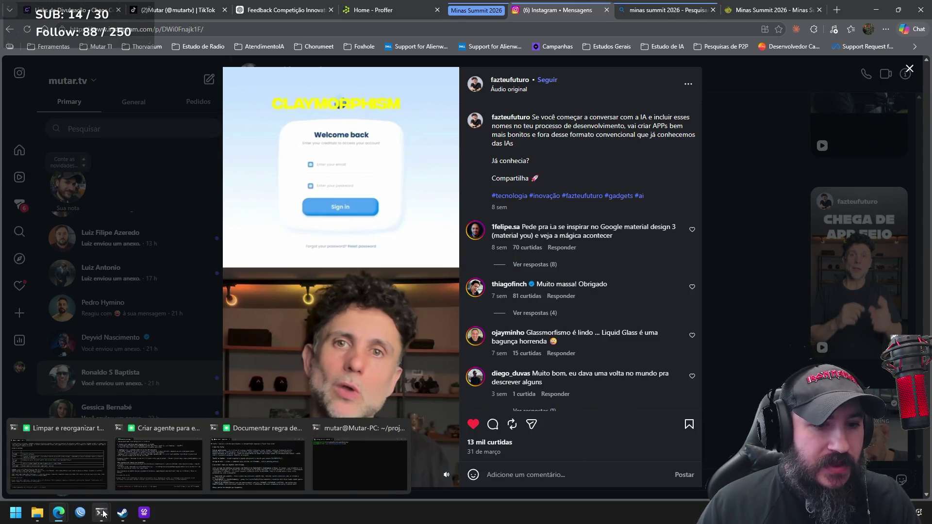
{"action": "mouse_move", "coordinate": [37, 513]}
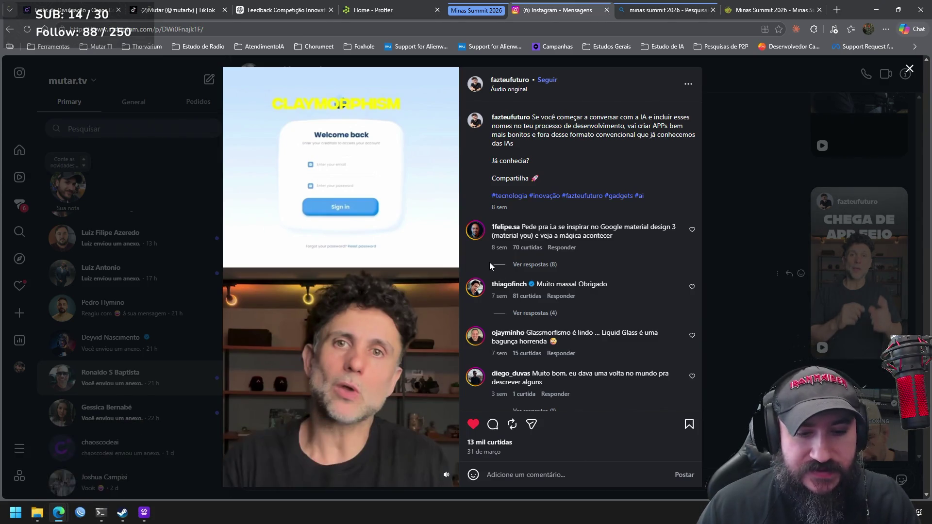
{"action": "key", "text": "super+e"}
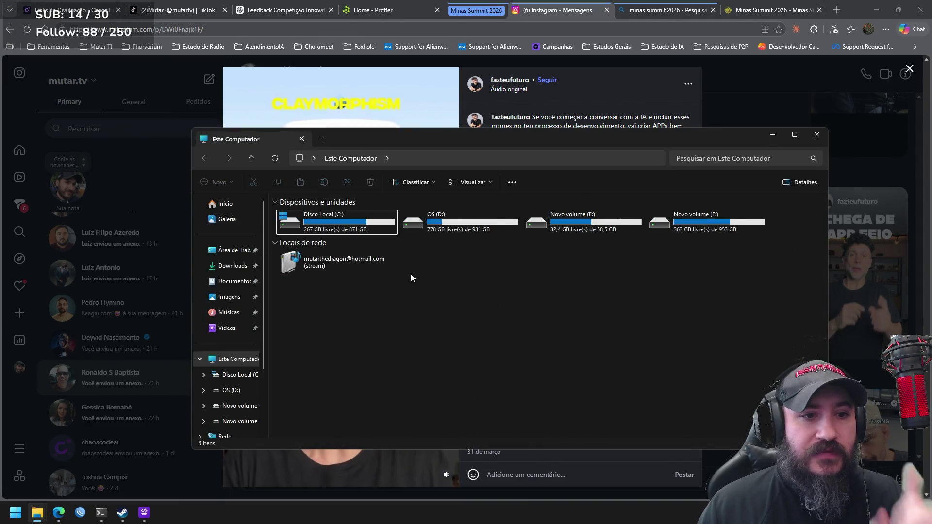
Step: Navigate to F:\Projetos Jogos & Mods\VRising and open a PowerShell terminal there
{"action": "double_click", "coordinate": [716, 222]}
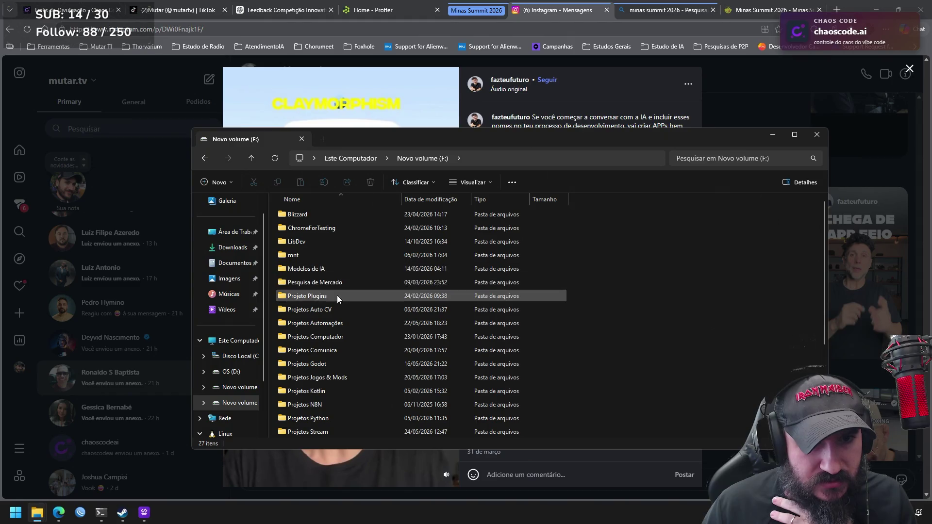
{"action": "double_click", "coordinate": [333, 377]}
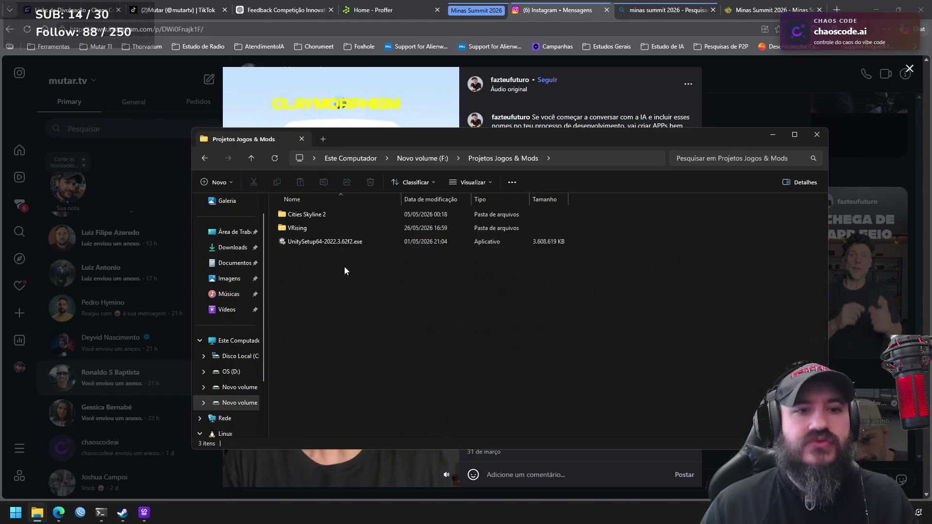
{"action": "double_click", "coordinate": [336, 229]}
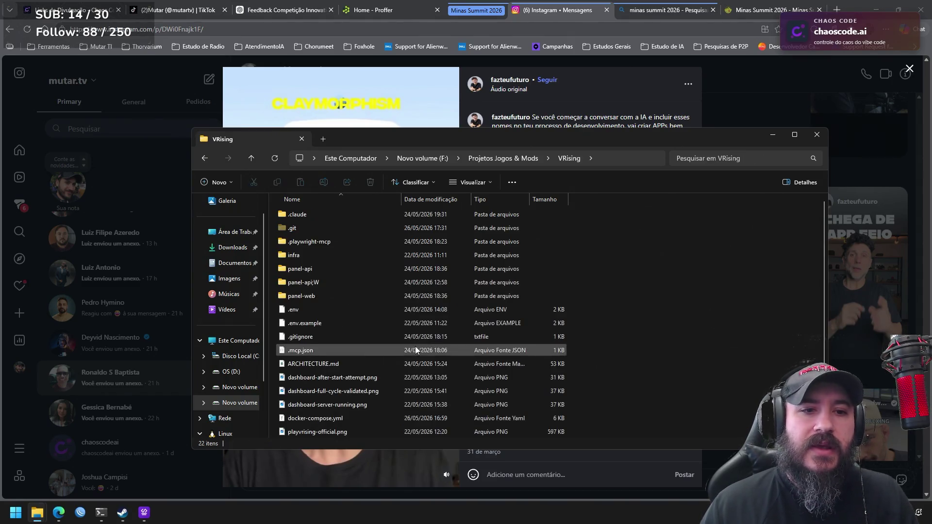
{"action": "right_click", "coordinate": [597, 336]}
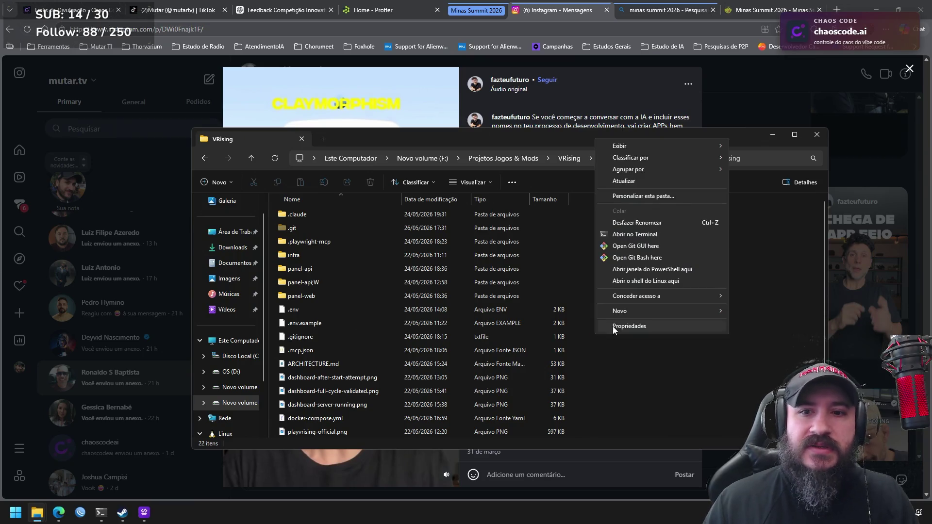
{"action": "left_click", "coordinate": [636, 235]}
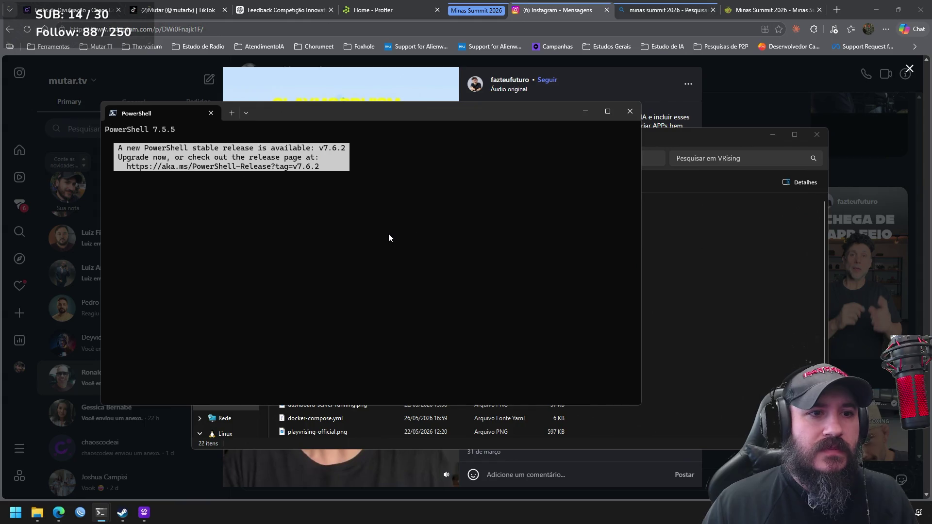
Step: Relaunch Claude Code, begin typing the run-the-project request, and check Docker Desktop's container list
{"action": "key", "text": "Up"}
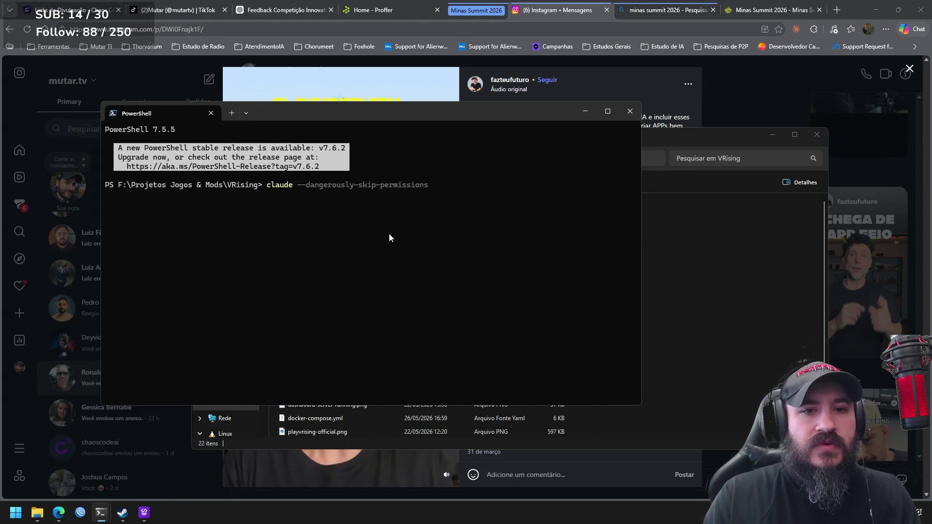
{"action": "key", "text": "Return"}
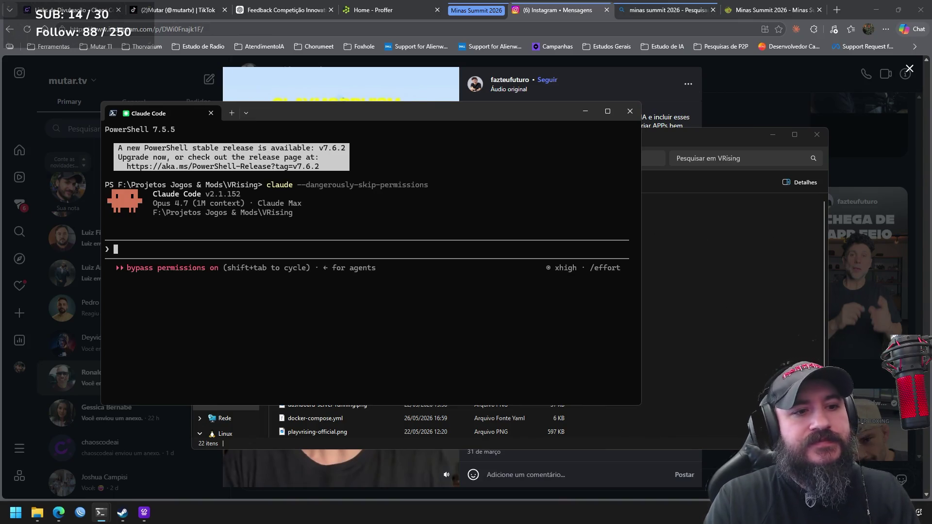
{"action": "type", "text": "rode o pro"}
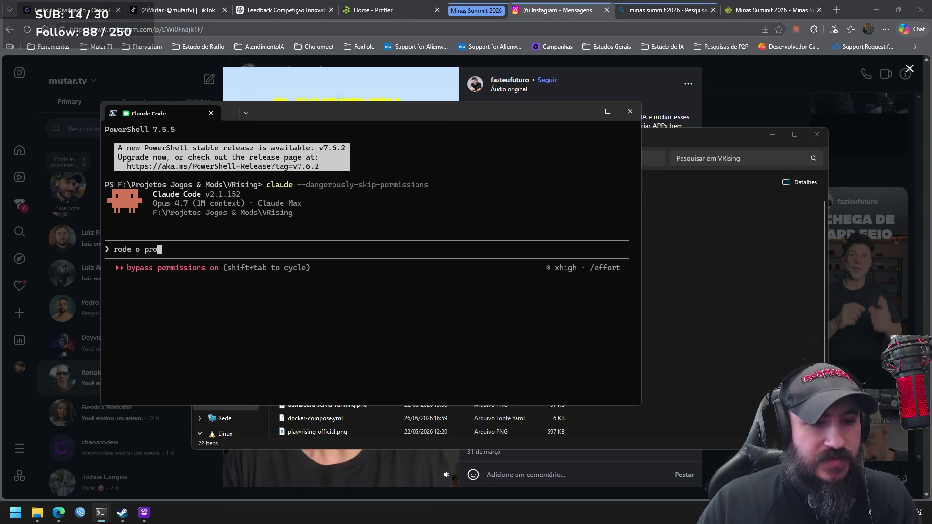
{"action": "left_click", "coordinate": [859, 511]}
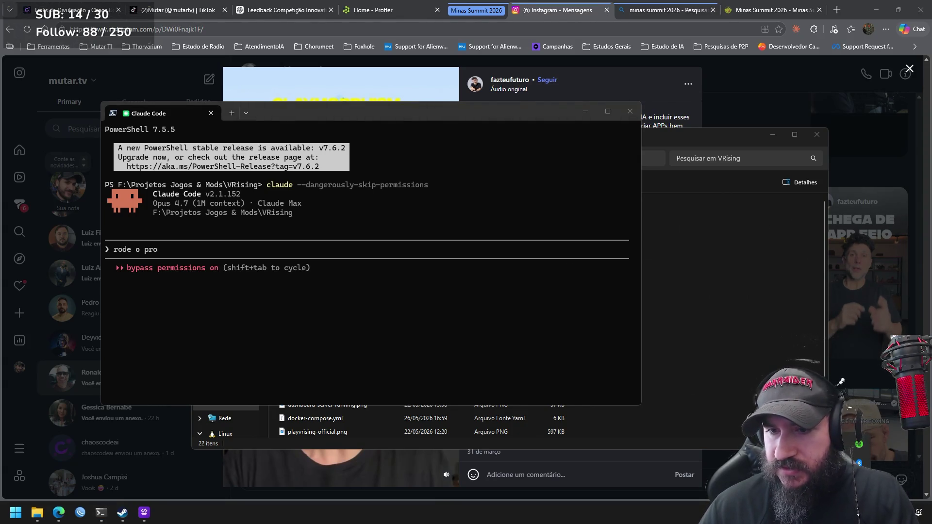
{"action": "left_click", "coordinate": [843, 381]}
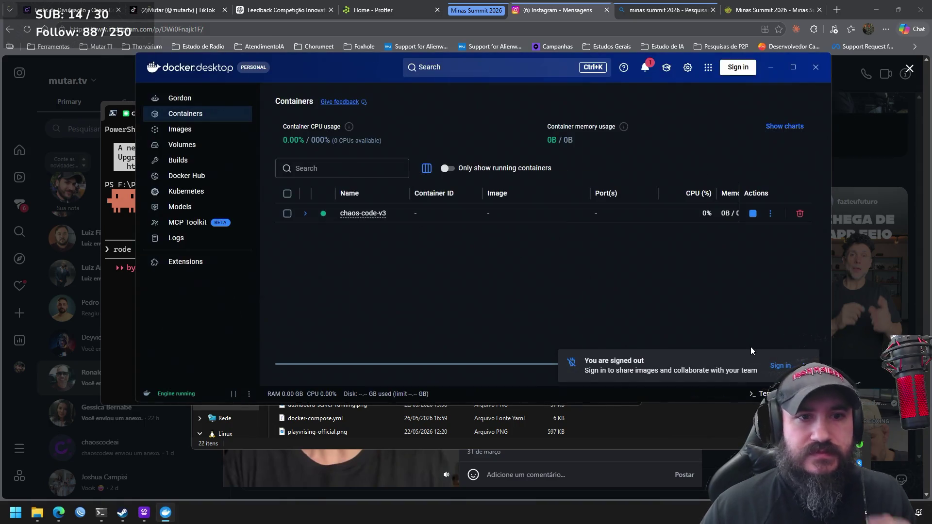
Step: Fix the unfinished word, send Claude 'rode o projeto', and go back to Instagram
{"action": "left_click", "coordinate": [124, 298]}
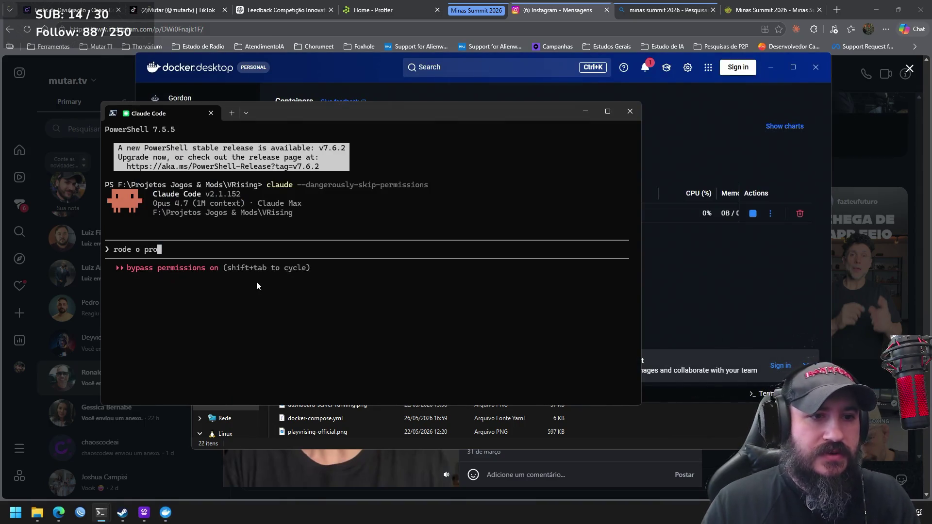
{"action": "key", "text": "BackSpace"}
{"action": "key", "text": "BackSpace"}
{"action": "key", "text": "BackSpace"}
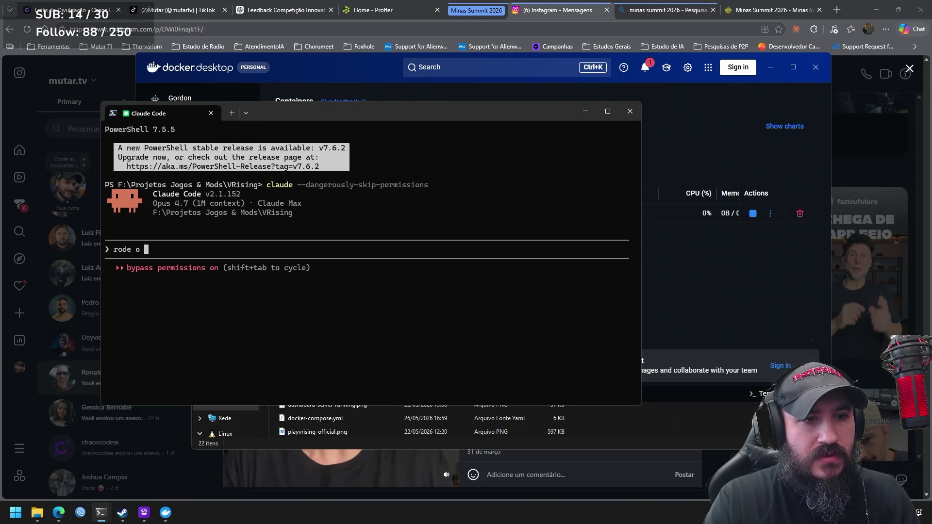
{"action": "type", "text": "projeto"}
{"action": "key", "text": "Return"}
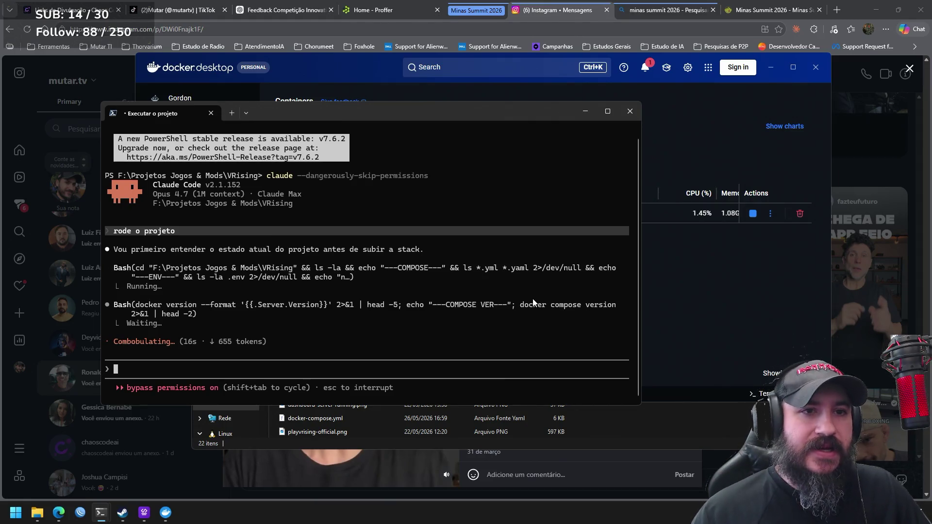
{"action": "left_click", "coordinate": [550, 15]}
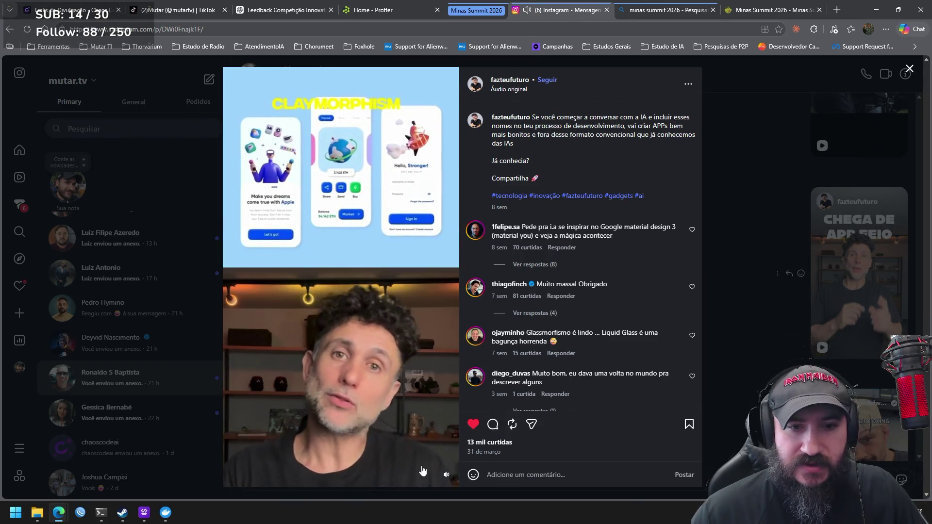
Step: Replay the UI design styles reel from its start, then bring Docker Desktop forward
{"action": "left_click", "coordinate": [858, 266]}
{"action": "left_click", "coordinate": [866, 264]}
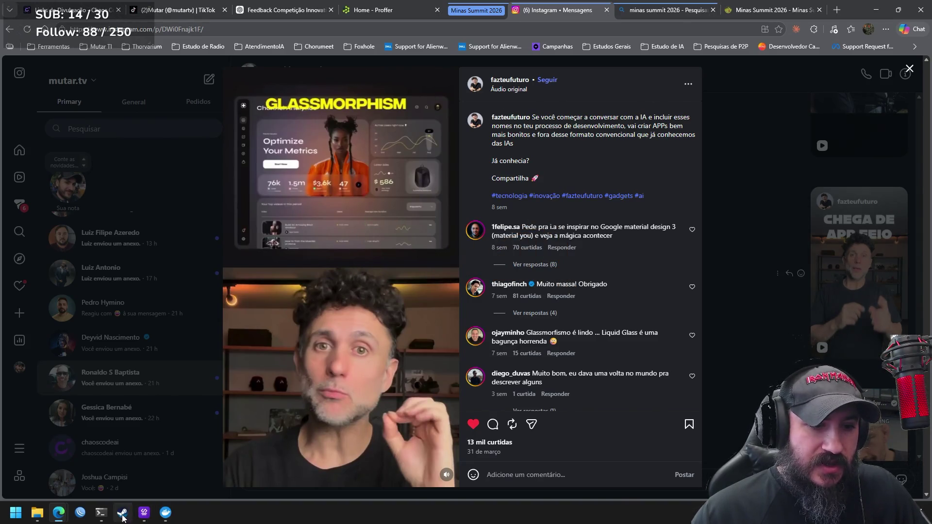
{"action": "left_click", "coordinate": [166, 512]}
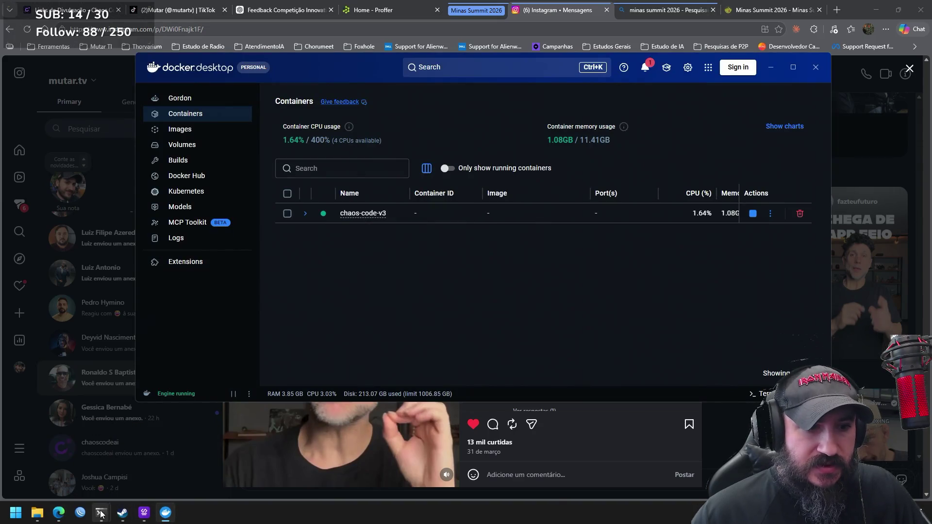
Step: Move the Claude Code terminal up and right to watch vrising-stack start, then return to Docker's container list
{"action": "mouse_move", "coordinate": [101, 513]}
{"action": "left_click", "coordinate": [450, 460]}
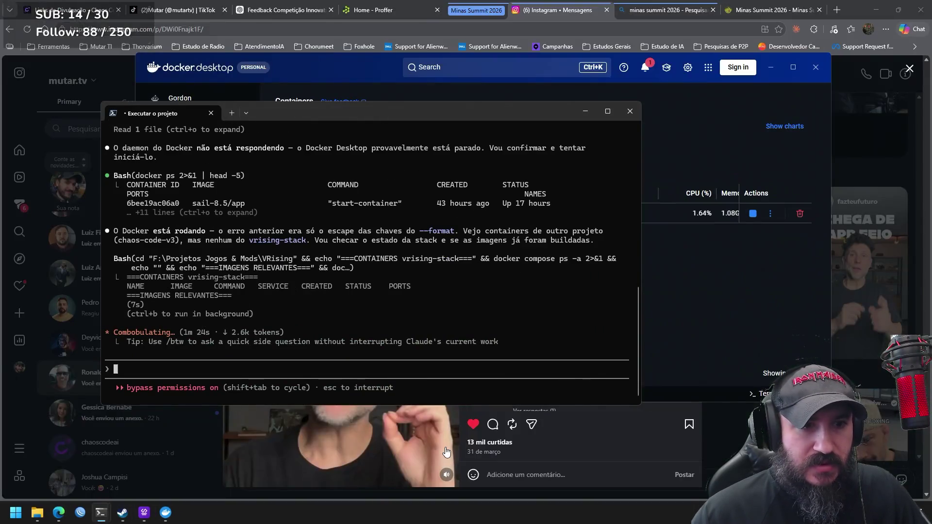
{"action": "left_click_drag", "start_coordinate": [425, 111], "coordinate": [482, 98]}
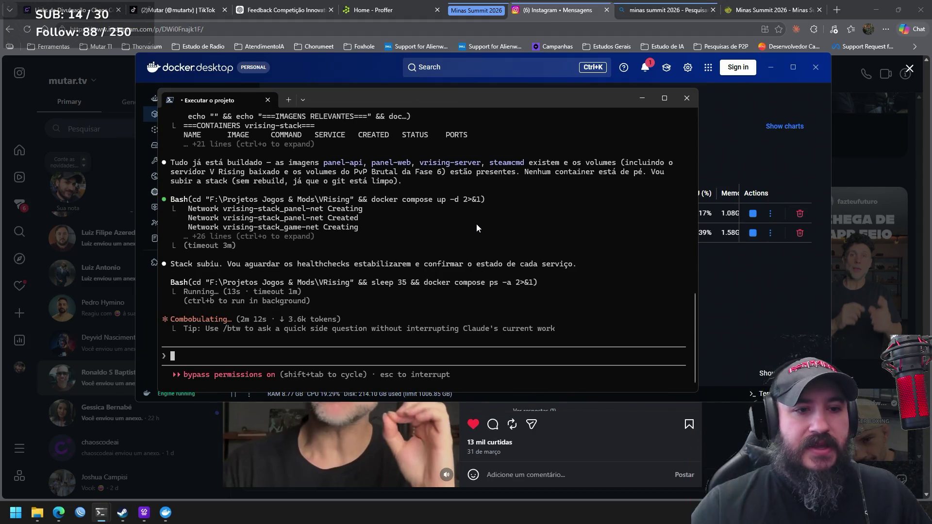
{"action": "left_click", "coordinate": [761, 281]}
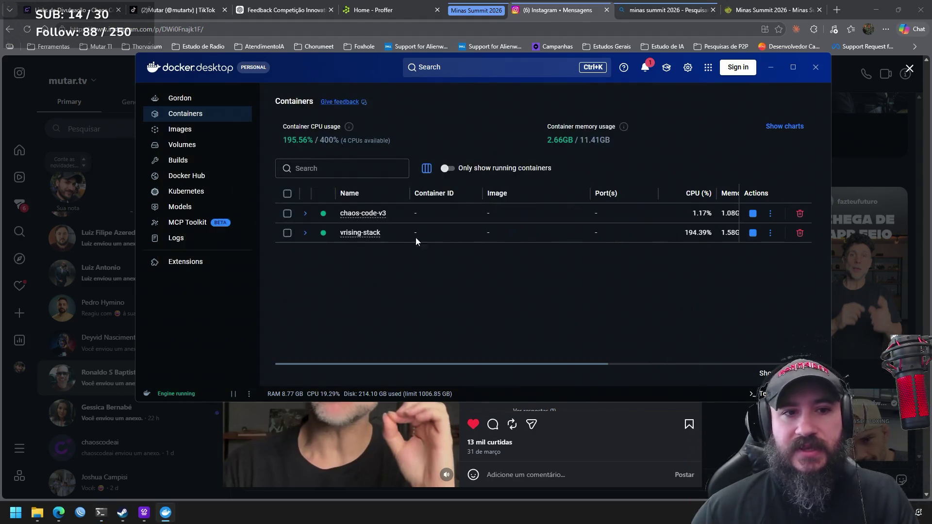
Step: Expand vrising-stack in Docker Desktop to list its five containers, then return to the Instagram reel
{"action": "left_click", "coordinate": [305, 233]}
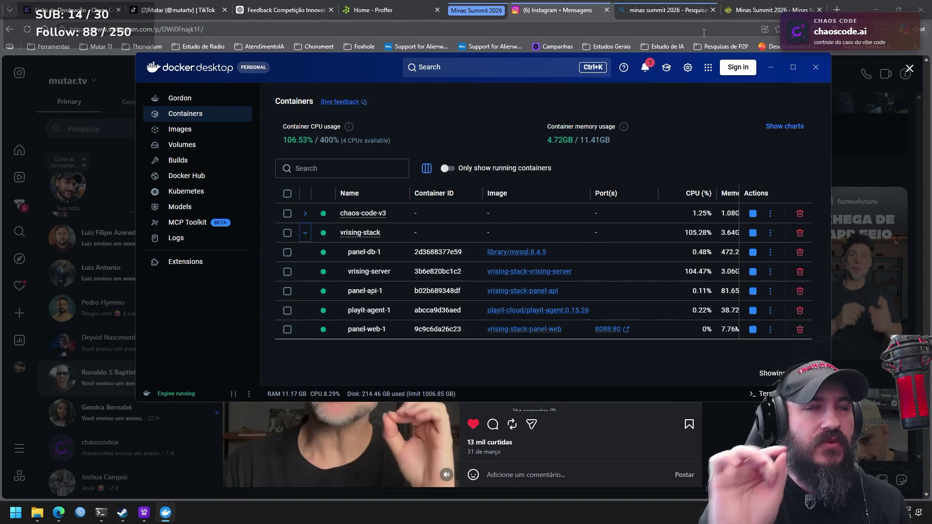
{"action": "left_click", "coordinate": [580, 16]}
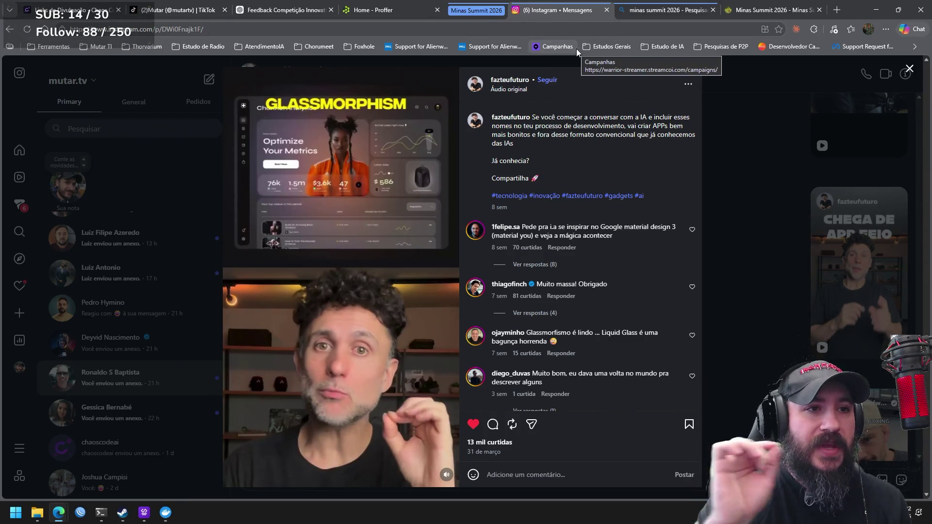
Step: Preview installing Instagram as an app, then open panel-web-1's 8088:80 link from Docker Desktop
{"action": "left_click", "coordinate": [766, 30]}
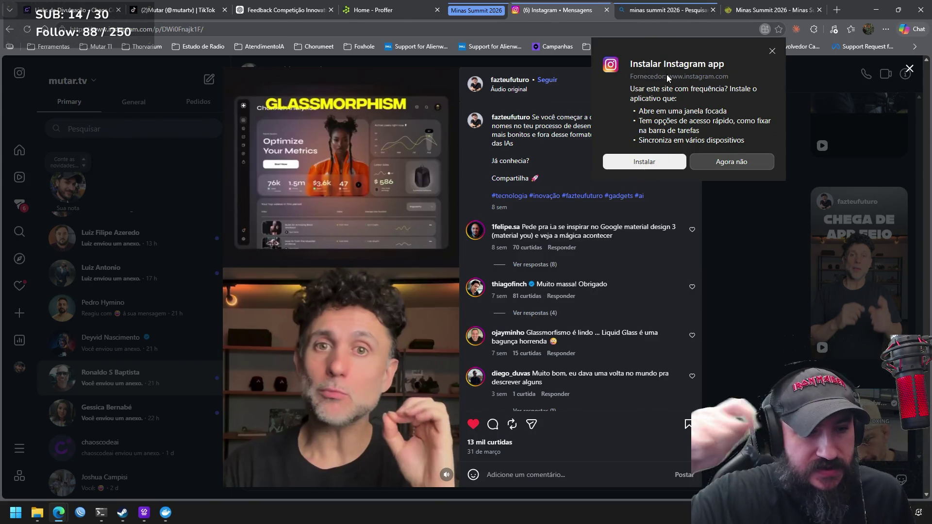
{"action": "mouse_move", "coordinate": [101, 519]}
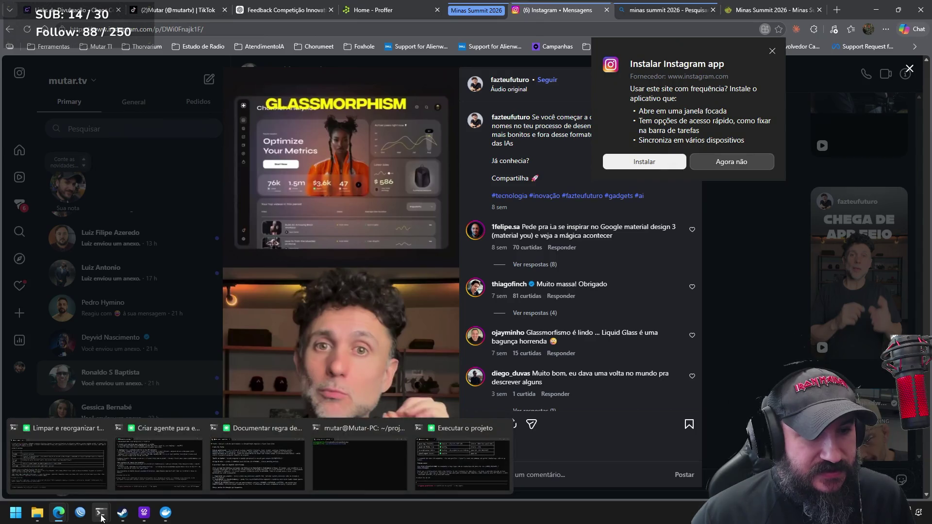
{"action": "left_click", "coordinate": [165, 512]}
{"action": "left_click", "coordinate": [607, 329]}
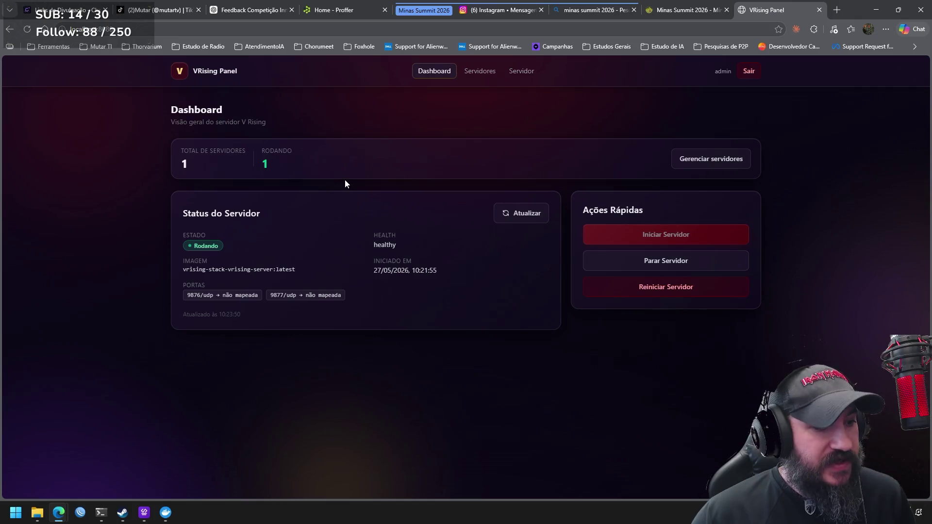
Step: Visit the Servidores, Servidor and Dashboard pages, then restore the browser to a smaller window
{"action": "left_click", "coordinate": [478, 73]}
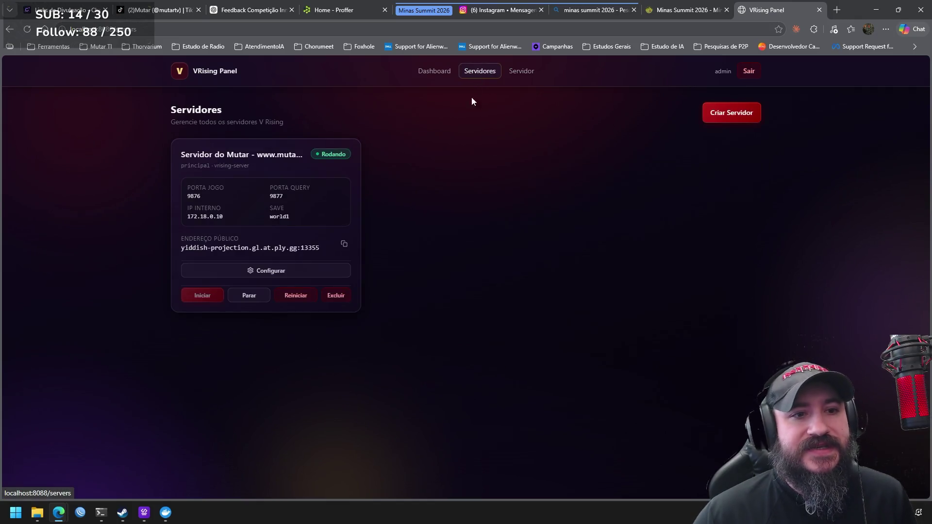
{"action": "left_click", "coordinate": [531, 77]}
{"action": "left_click", "coordinate": [434, 77]}
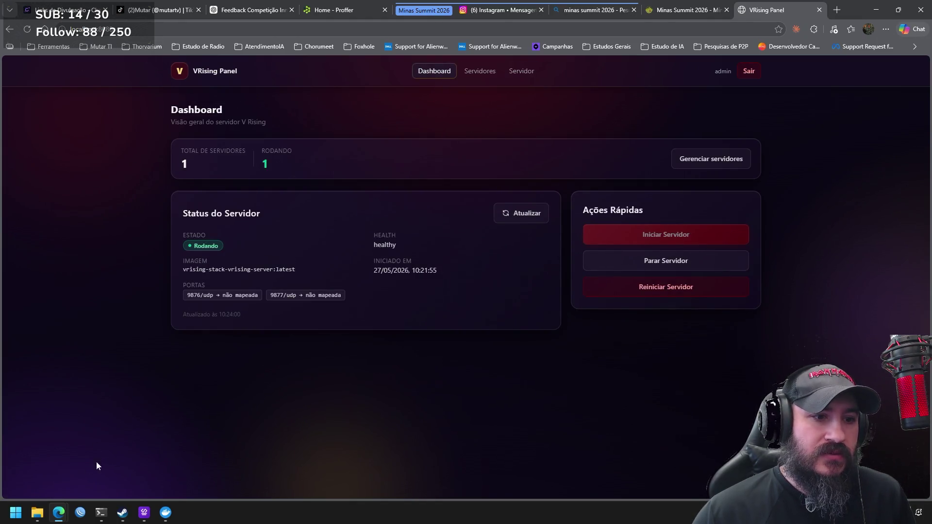
{"action": "left_click", "coordinate": [898, 10]}
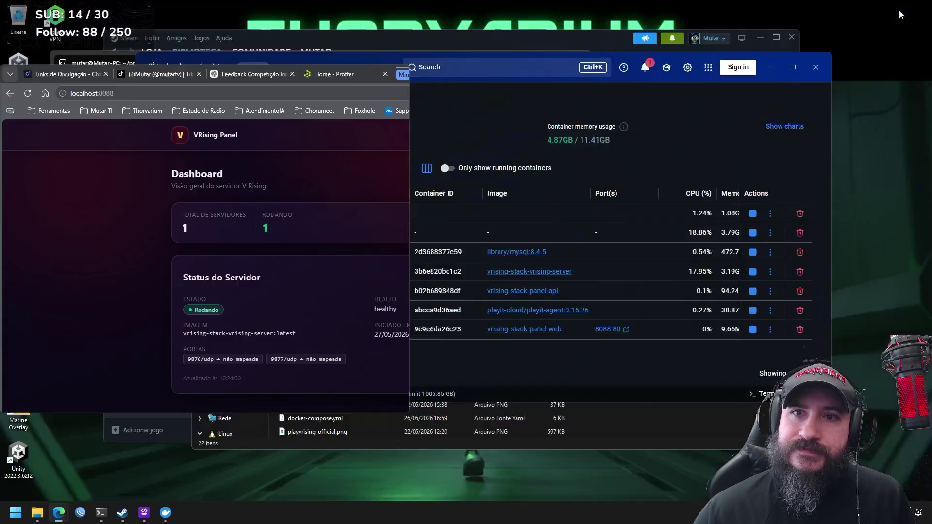
Step: Widen then narrow the browser window and check Servidores, Servidor and Dashboard at that width
{"action": "mouse_move", "coordinate": [416, 174]}
{"action": "left_mouse_down"}
{"action": "mouse_move", "coordinate": [820, 189]}
{"action": "mouse_move", "coordinate": [737, 195]}
{"action": "mouse_move", "coordinate": [537, 183]}
{"action": "mouse_move", "coordinate": [840, 183]}
{"action": "left_mouse_up"}
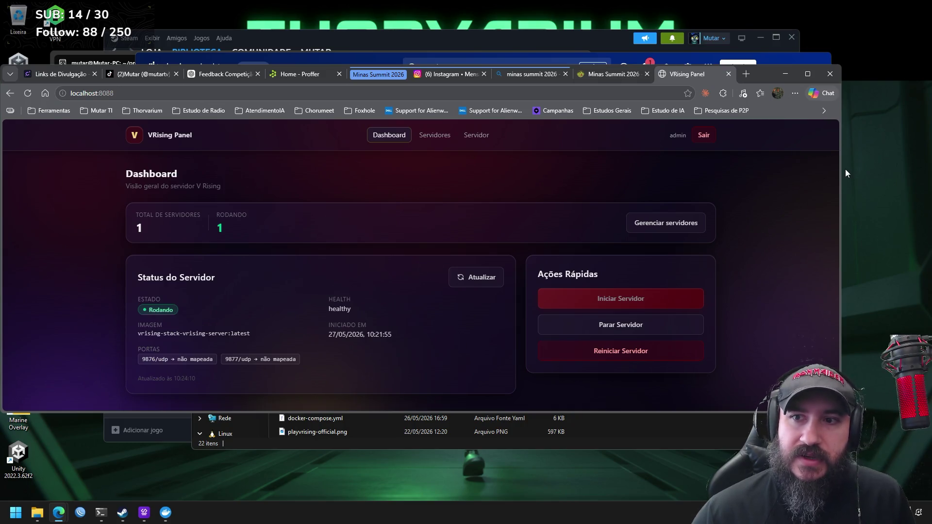
{"action": "mouse_move", "coordinate": [841, 174]}
{"action": "left_mouse_down"}
{"action": "mouse_move", "coordinate": [827, 183]}
{"action": "mouse_move", "coordinate": [239, 184]}
{"action": "mouse_move", "coordinate": [877, 207]}
{"action": "mouse_move", "coordinate": [370, 194]}
{"action": "mouse_move", "coordinate": [785, 196]}
{"action": "left_mouse_up"}
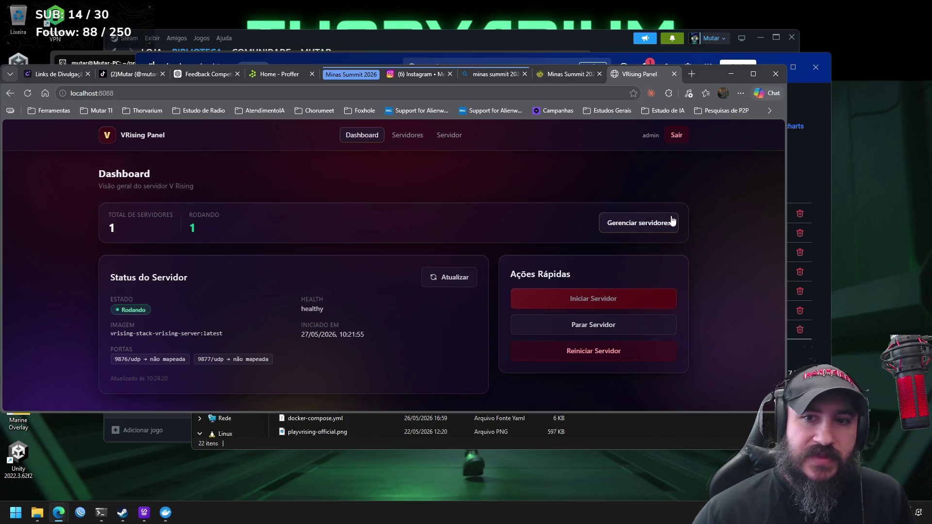
{"action": "left_click", "coordinate": [408, 135]}
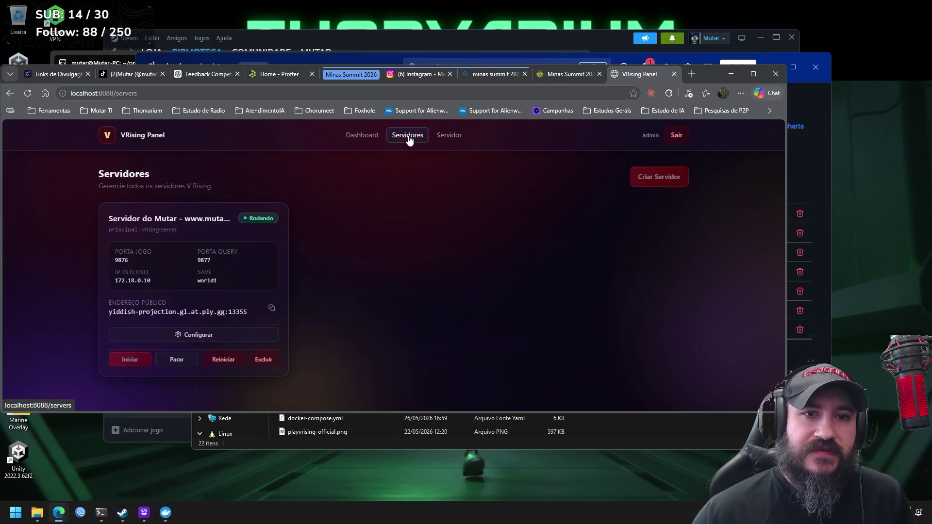
{"action": "left_click", "coordinate": [449, 136]}
{"action": "left_click", "coordinate": [375, 135]}
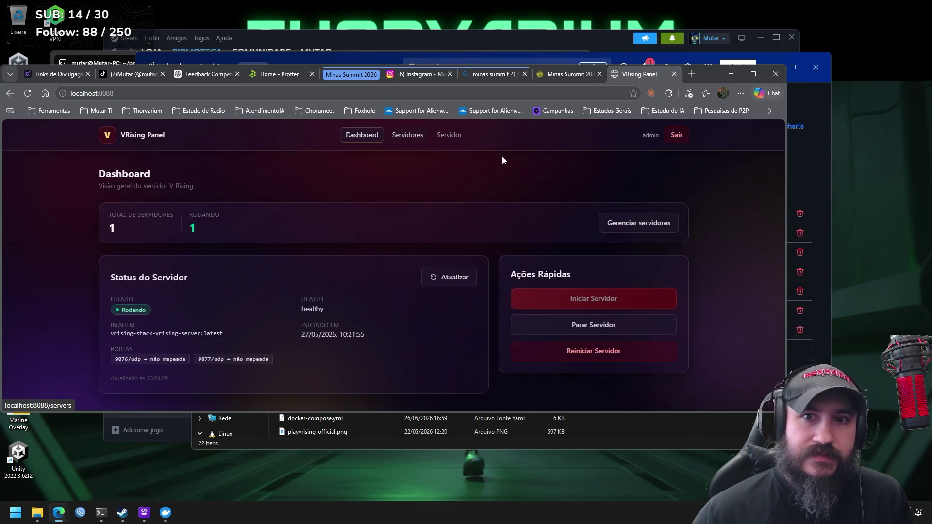
Step: Cycle repeatedly through Dashboard, Servidores and Servidor, ending on Servidor with the browser maximized
{"action": "left_click", "coordinate": [401, 141]}
{"action": "left_click", "coordinate": [366, 141]}
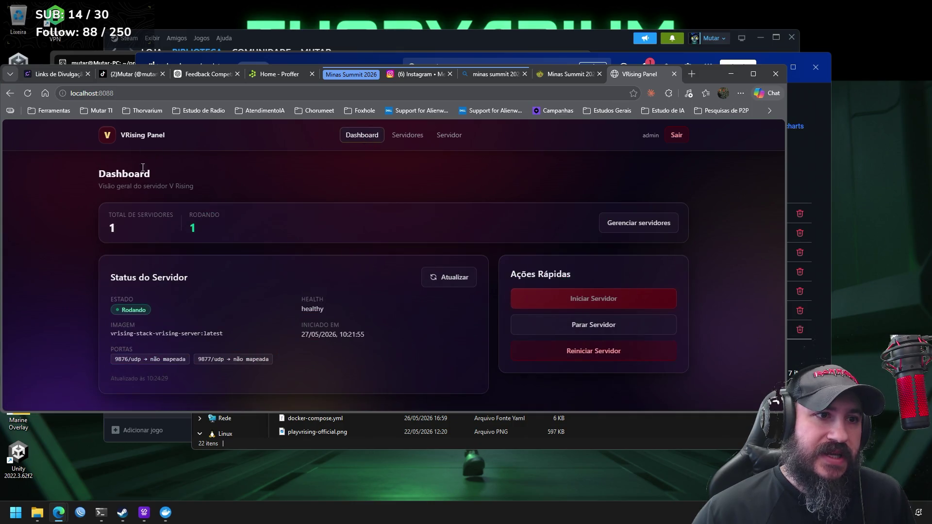
{"action": "left_click", "coordinate": [407, 136]}
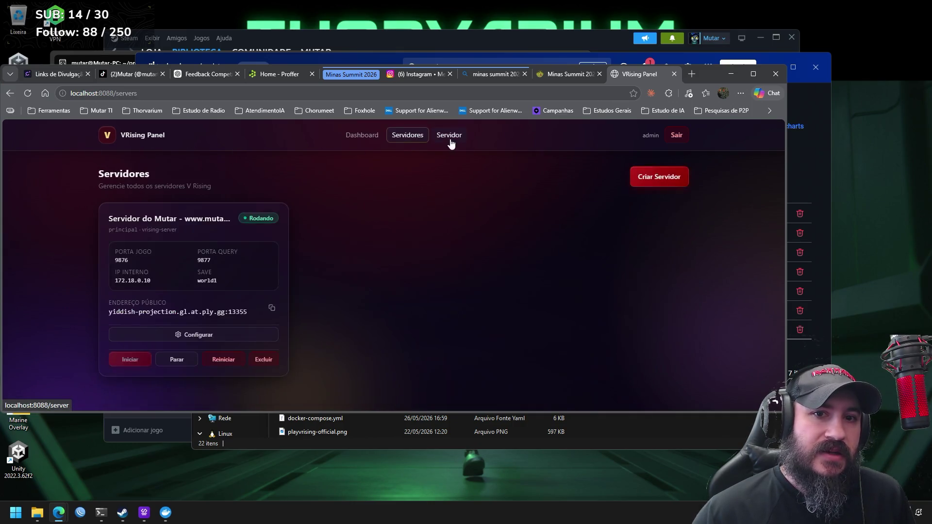
{"action": "left_click", "coordinate": [449, 138]}
{"action": "left_click", "coordinate": [407, 137]}
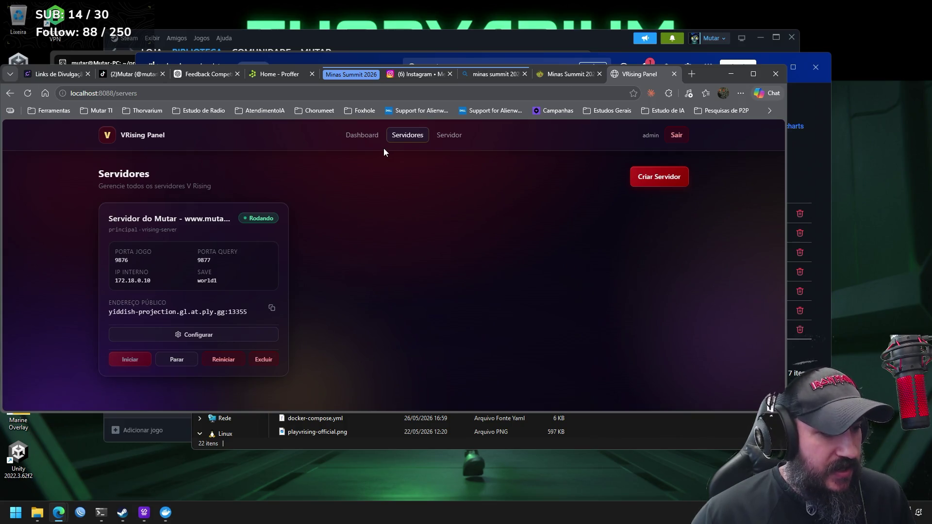
{"action": "left_click", "coordinate": [438, 138]}
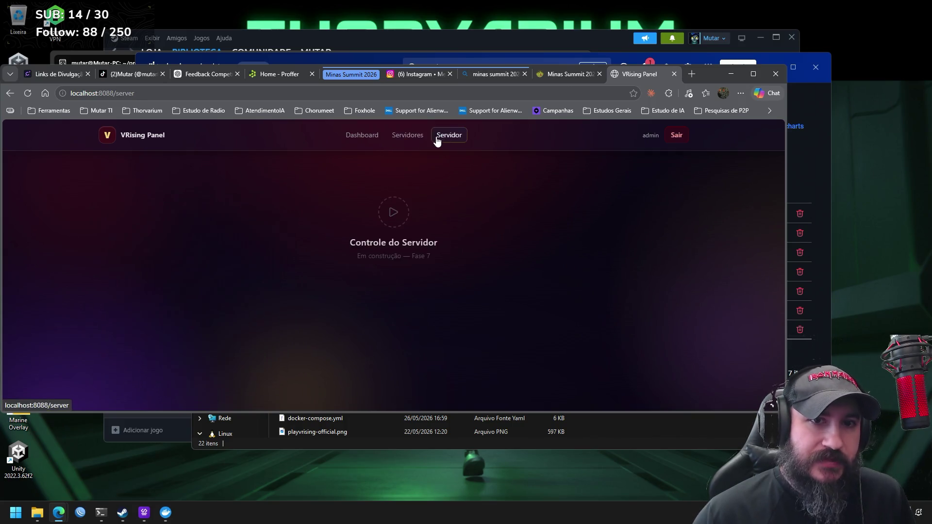
{"action": "left_click", "coordinate": [368, 138]}
{"action": "left_click", "coordinate": [407, 136]}
{"action": "left_click", "coordinate": [444, 138]}
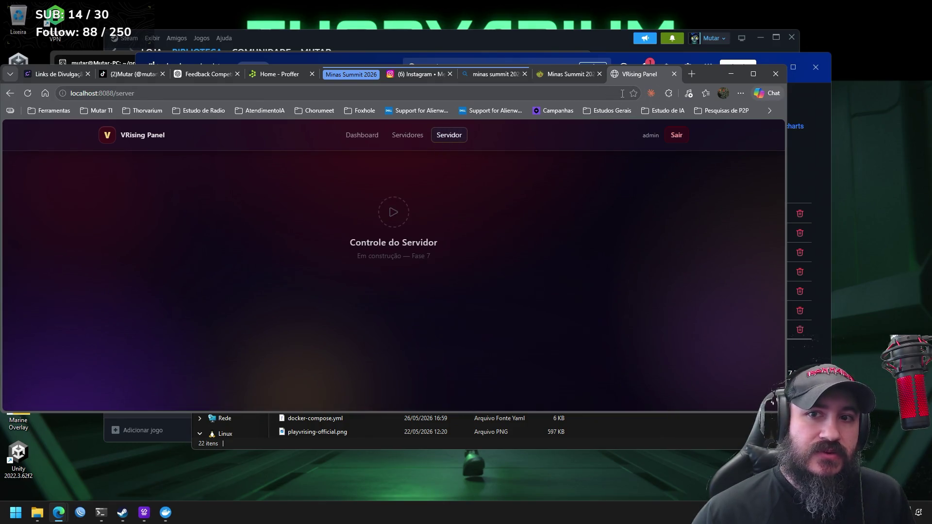
{"action": "left_click", "coordinate": [754, 74]}
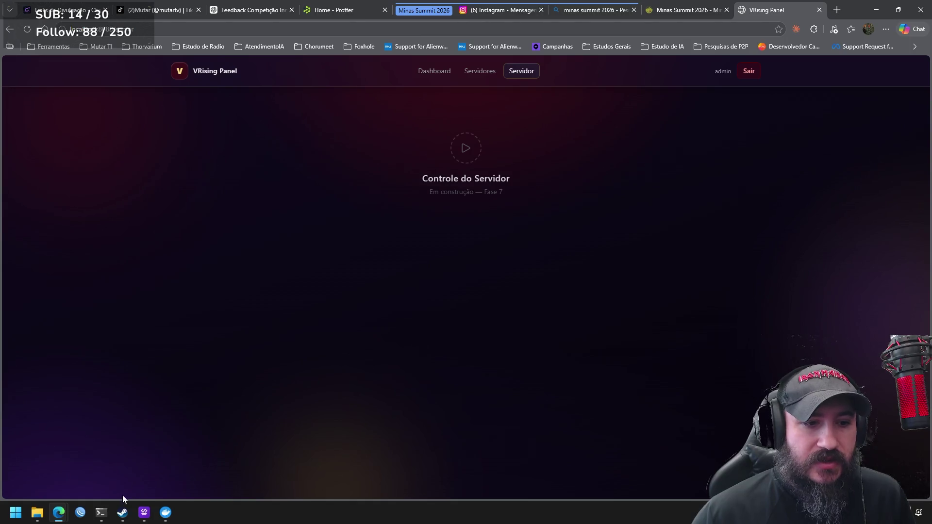
Step: In the 'Executar o projeto' terminal, ask Claude to convert the panel layout to the PWA standard
{"action": "mouse_move", "coordinate": [101, 511]}
{"action": "left_click", "coordinate": [458, 466]}
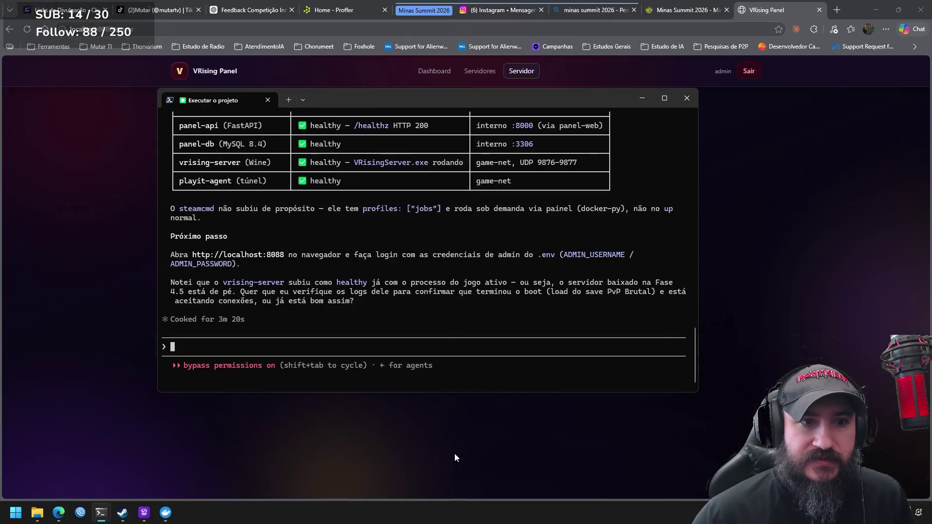
{"action": "type", "text": "col"}
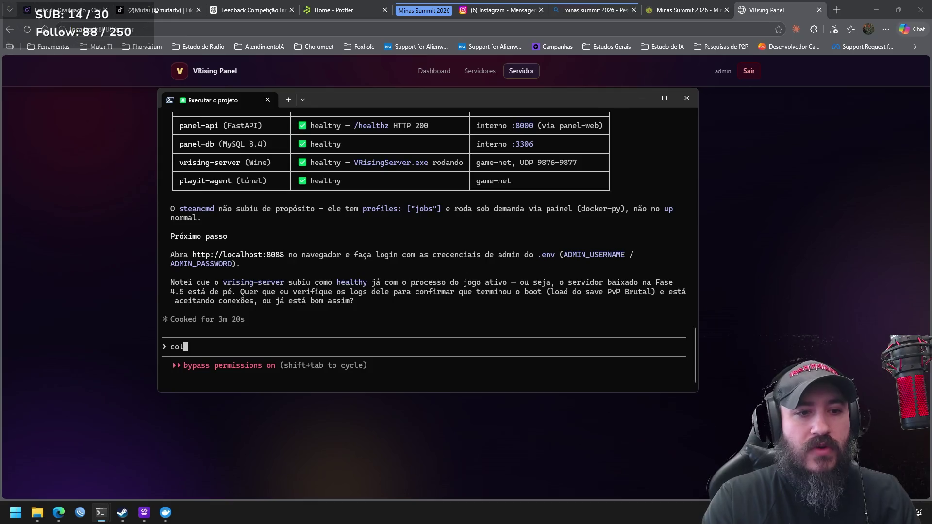
{"action": "type", "text": "oqy"}
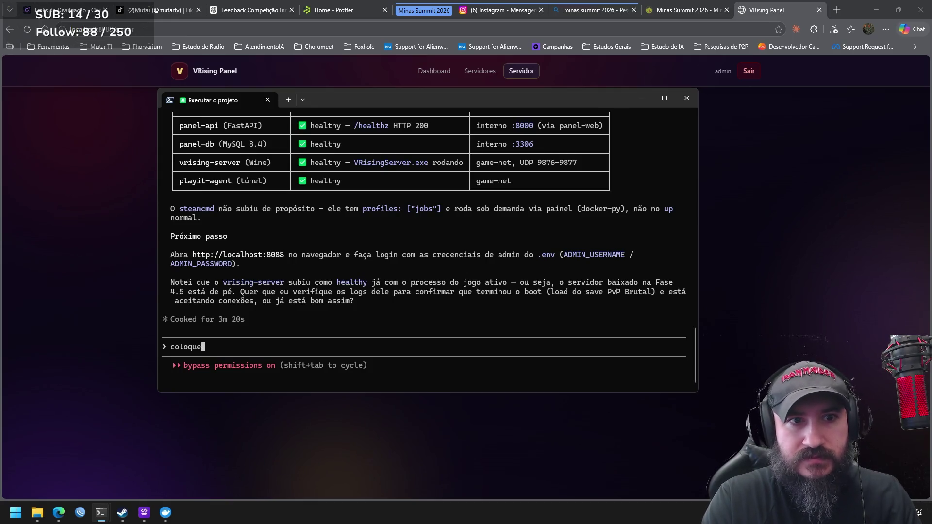
{"action": "type", "text": "yout em padrã"}
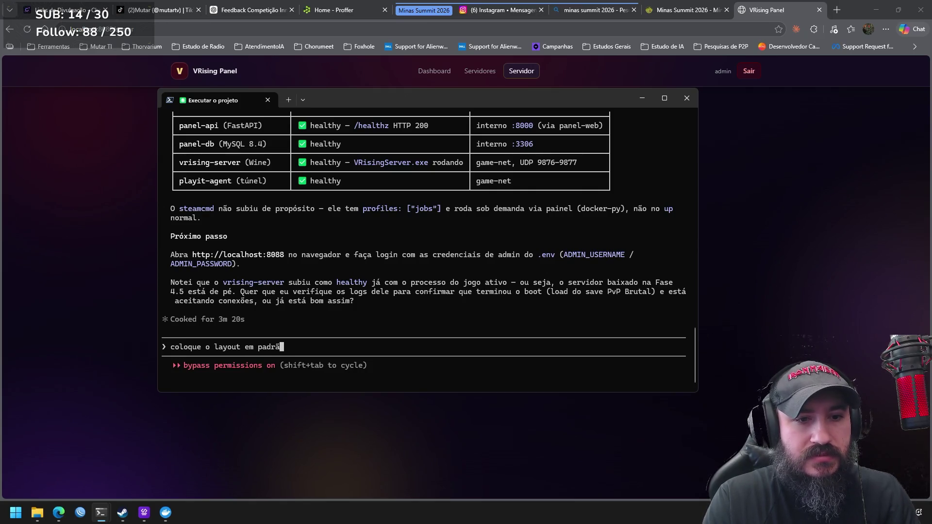
{"action": "type", "text": "o PWA"}
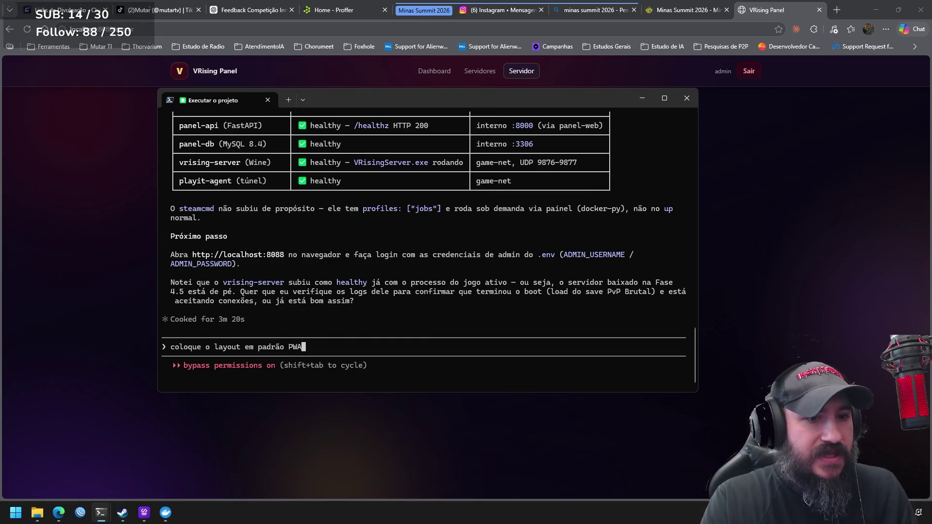
{"action": "key", "text": "Return"}
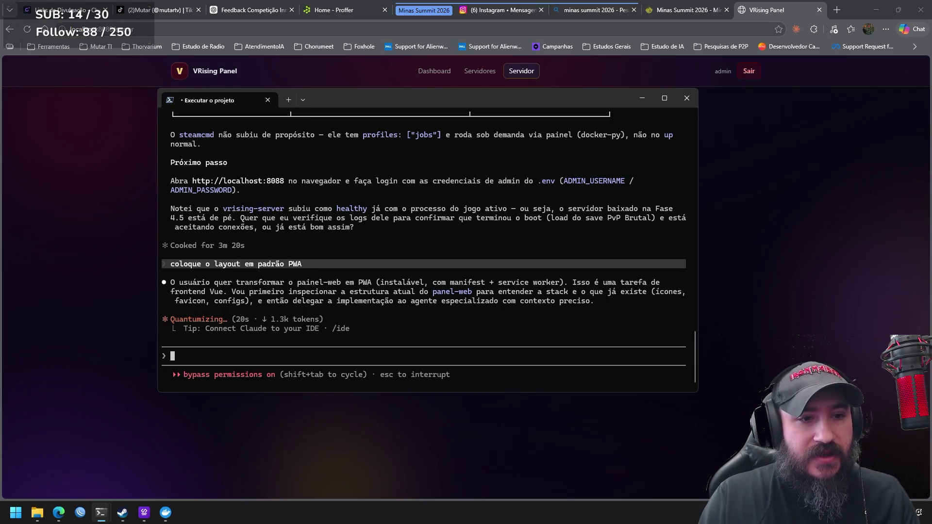
Step: Interrupt Claude and resend the PWA request with 'usando a equipe de agentes' appended
{"action": "key", "text": "Escape"}
{"action": "key", "text": "Up"}
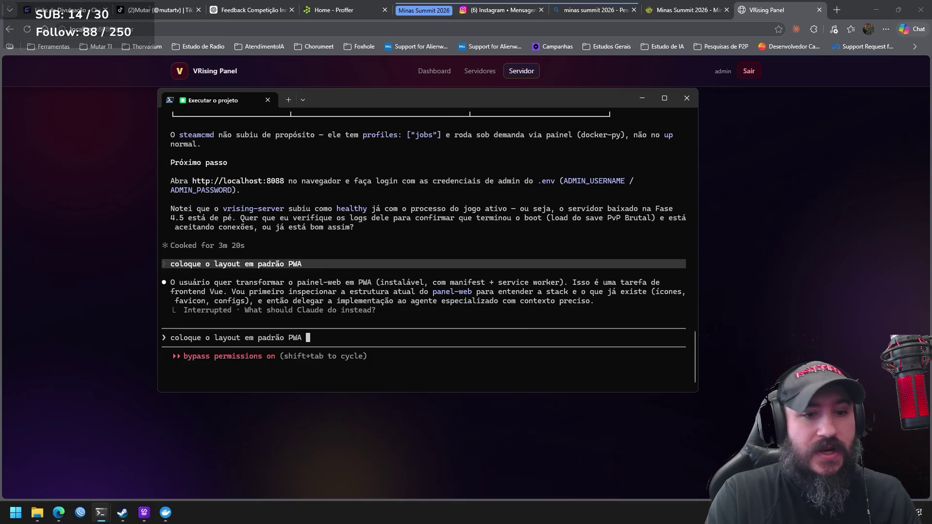
{"action": "type", "text": "usando a equi"}
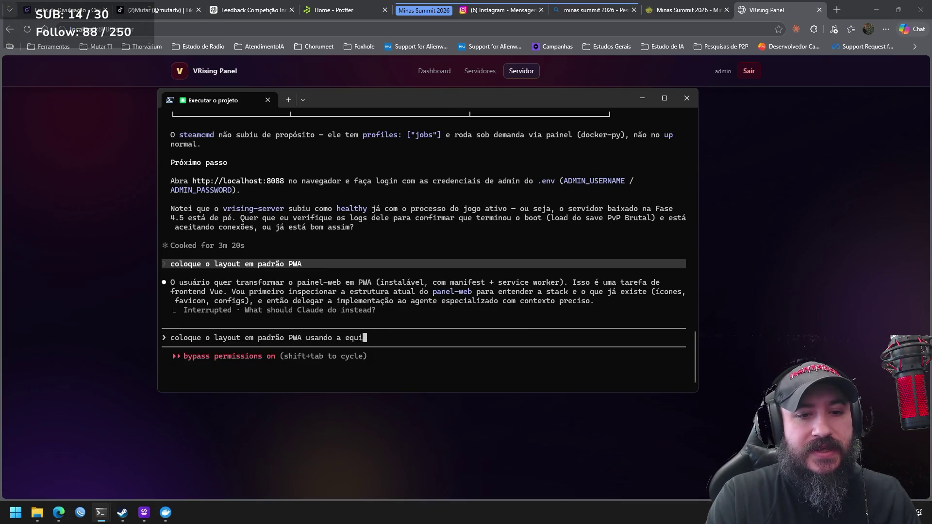
{"action": "type", "text": "pe de agentes"}
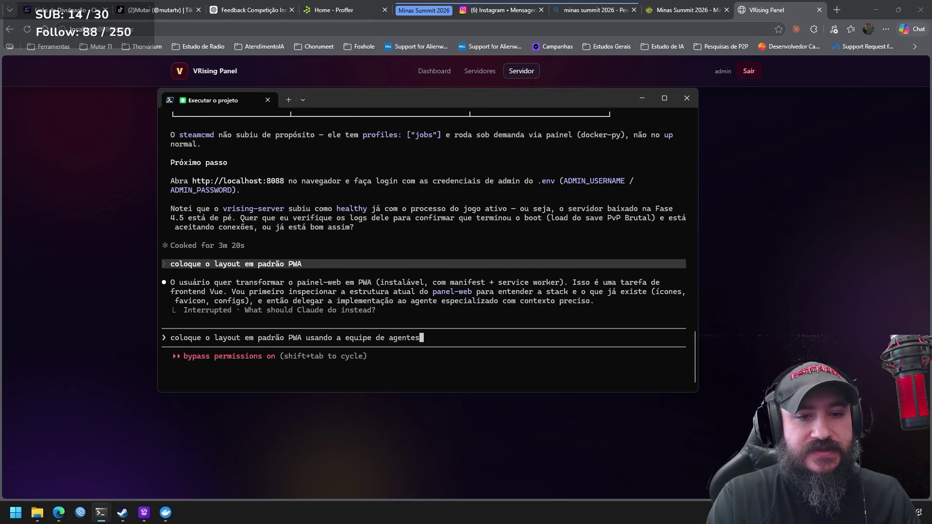
{"action": "key", "text": "Return"}
Step: Interrupt again, add 'com paralelismo', resend the request, and switch to the Instagram post
{"action": "key", "text": "Escape"}
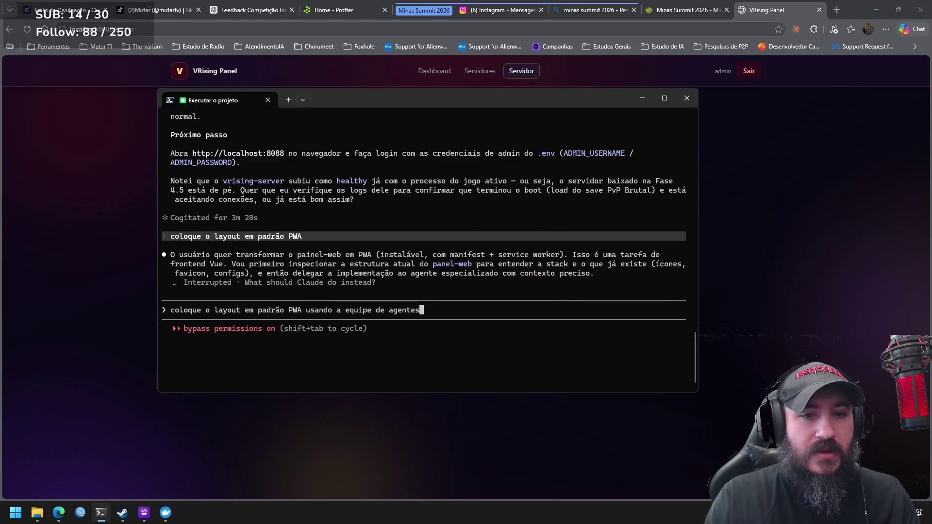
{"action": "type", "text": " com para"}
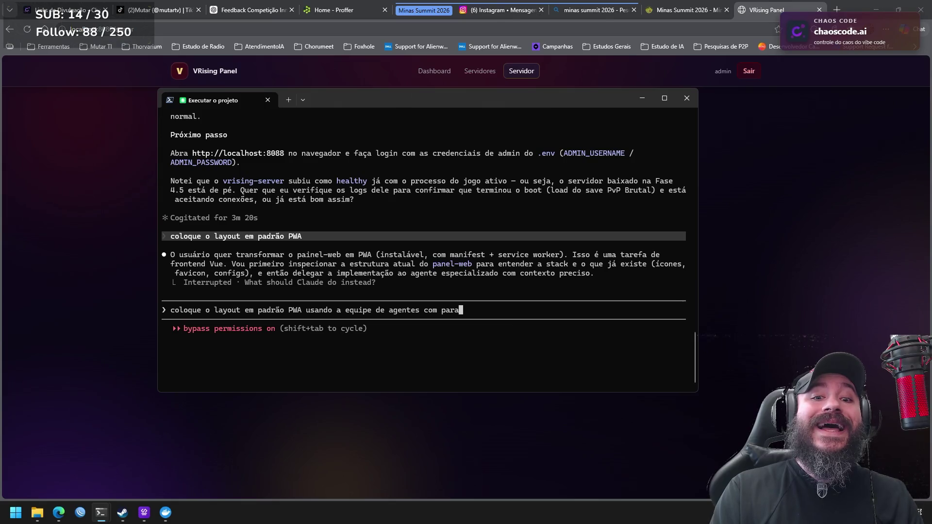
{"action": "type", "text": "lelismo"}
{"action": "key", "text": "Return"}
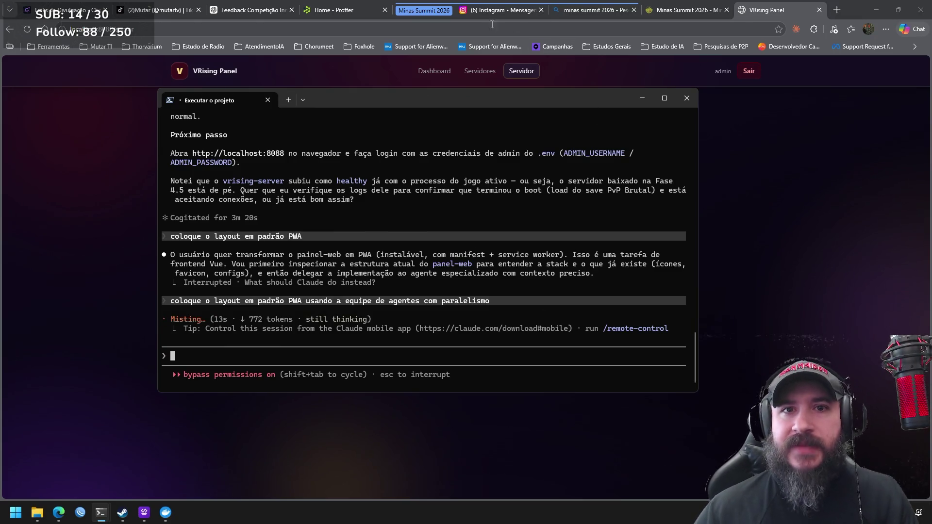
{"action": "left_click", "coordinate": [503, 10]}
{"action": "left_click", "coordinate": [503, 10]}
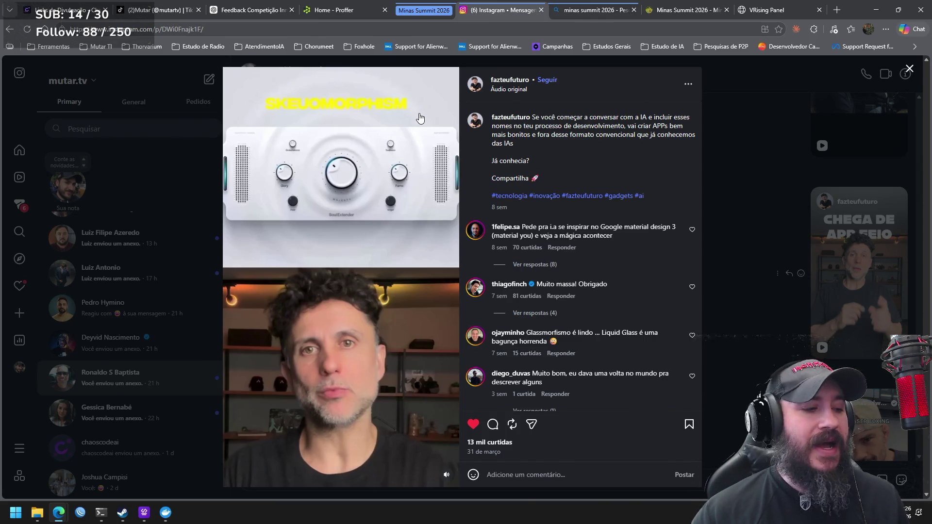
Step: Unmute the Instagram video, grab the post's address, and bring the 'Executar o projeto' terminal back
{"action": "left_click", "coordinate": [242, 202]}
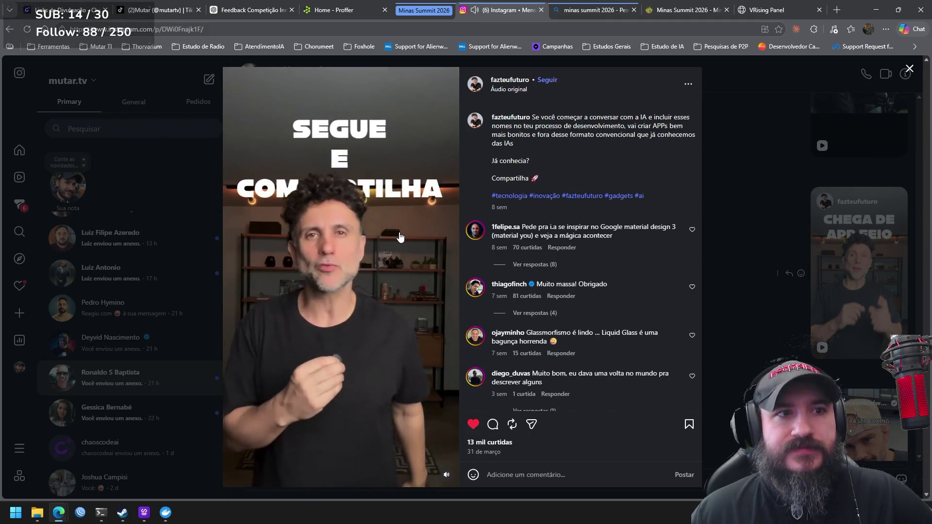
{"action": "left_click", "coordinate": [235, 30]}
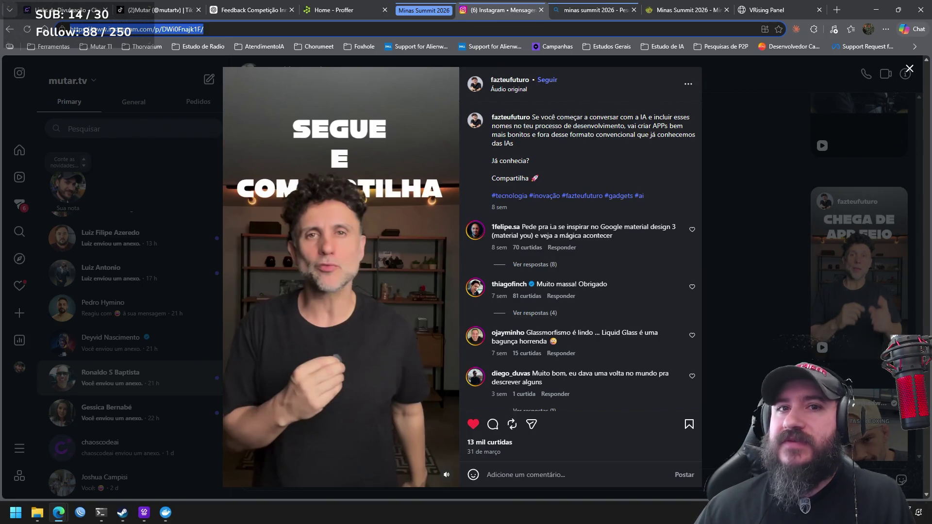
{"action": "key", "text": "alt+Tab"}
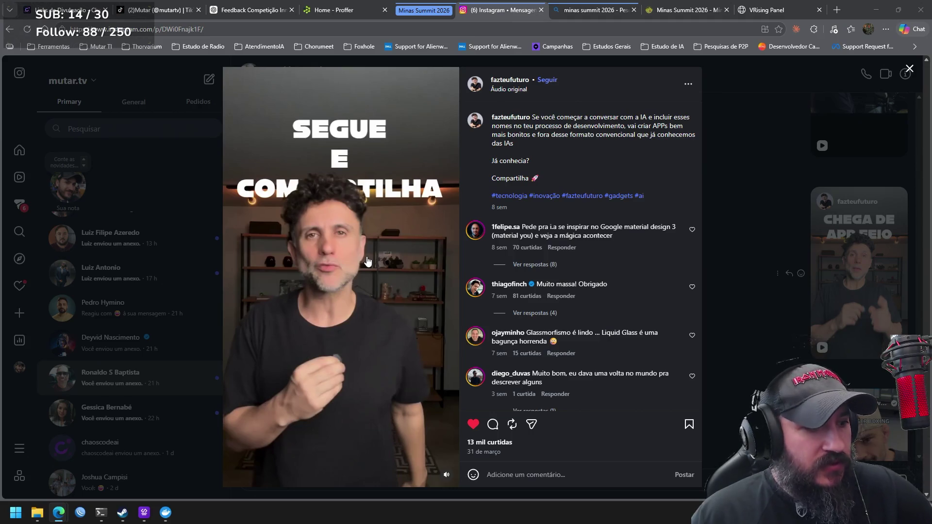
{"action": "mouse_move", "coordinate": [101, 513]}
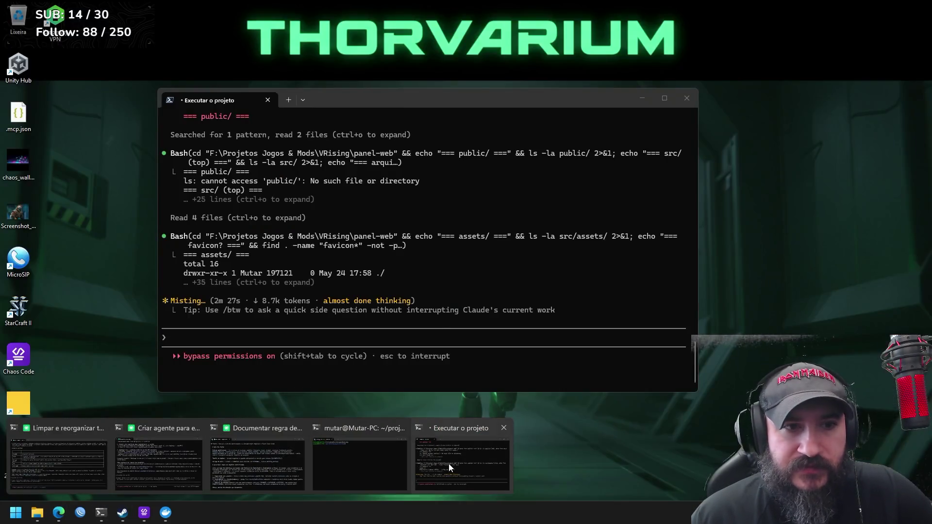
{"action": "left_click", "coordinate": [448, 463]}
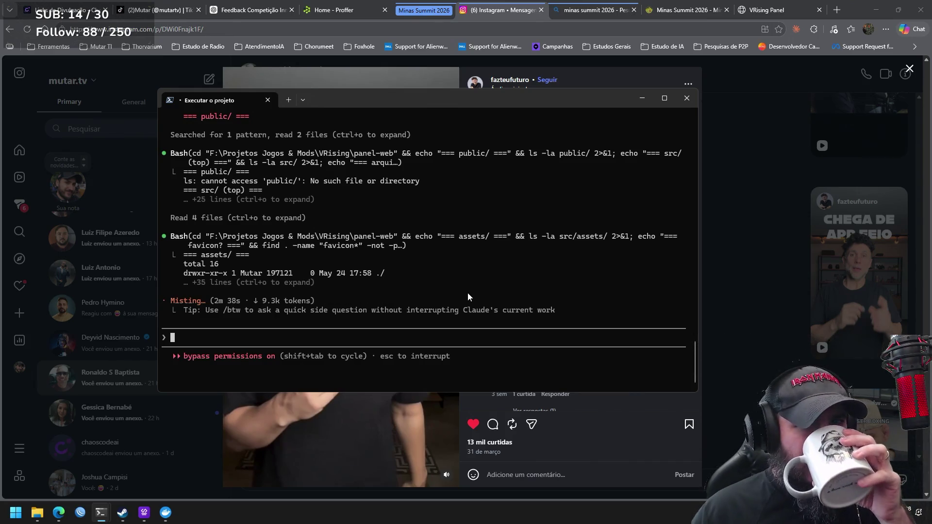
Step: Close the Instagram, Bing 'minas summit 2026' search and Minas Summit 2026 site tabs
{"action": "left_click", "coordinate": [542, 12]}
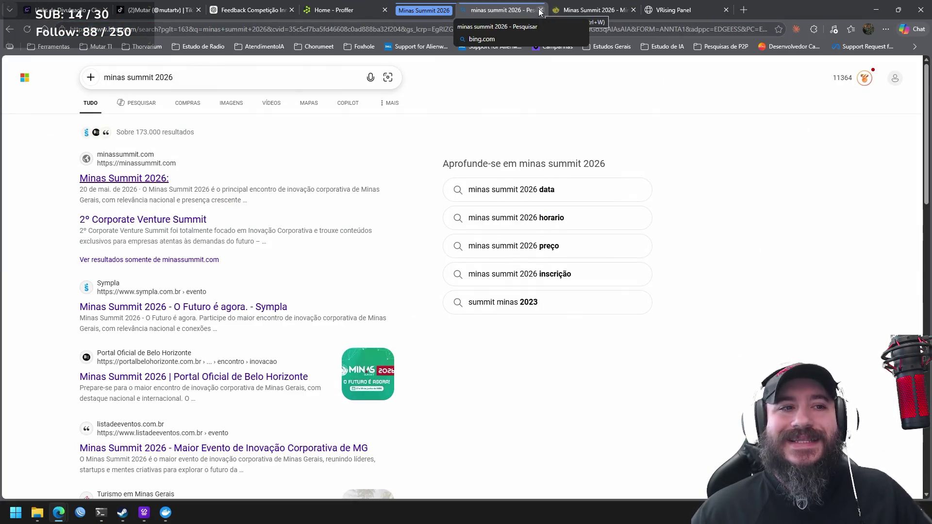
{"action": "left_click", "coordinate": [539, 10]}
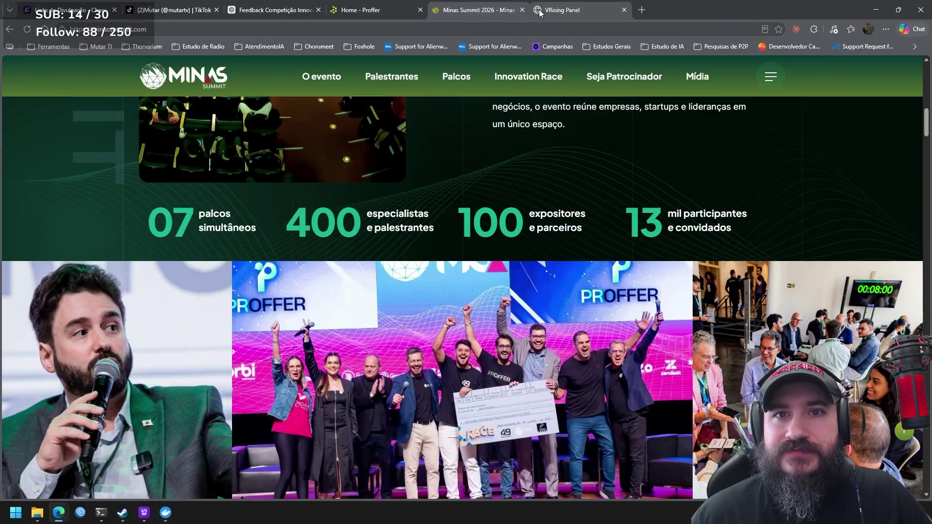
{"action": "left_click", "coordinate": [522, 10]}
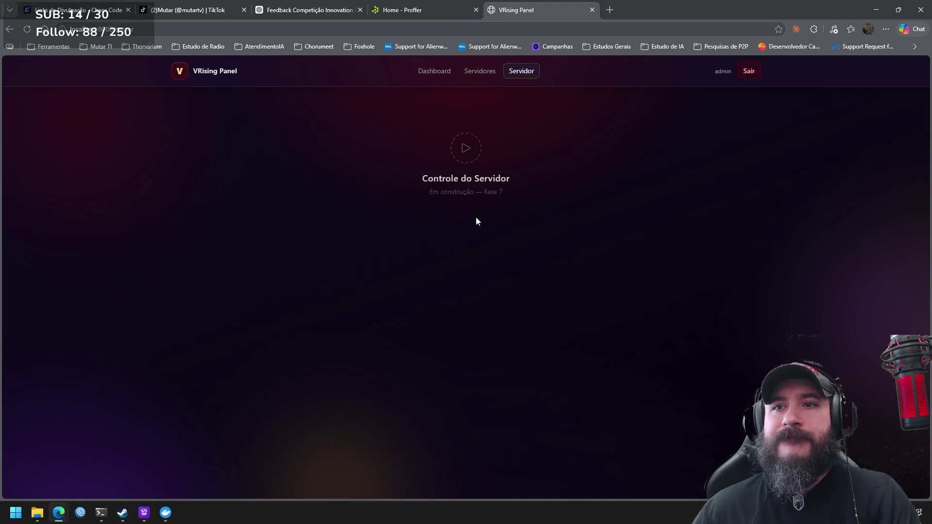
Step: Check the panel's Dashboard and Servidores pages, then bring the 'Executar o projeto' terminal forward
{"action": "left_click", "coordinate": [444, 77]}
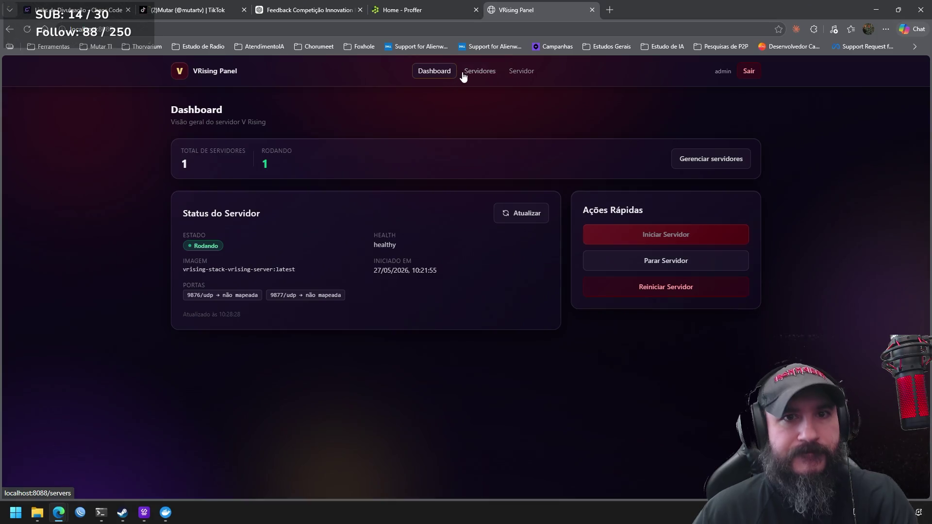
{"action": "left_click", "coordinate": [468, 73]}
{"action": "left_click", "coordinate": [431, 77]}
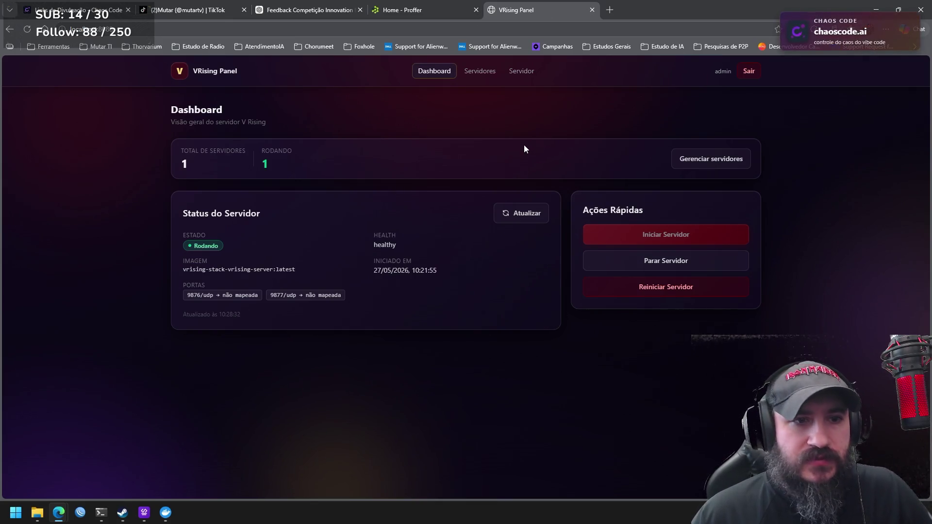
{"action": "mouse_move", "coordinate": [101, 513]}
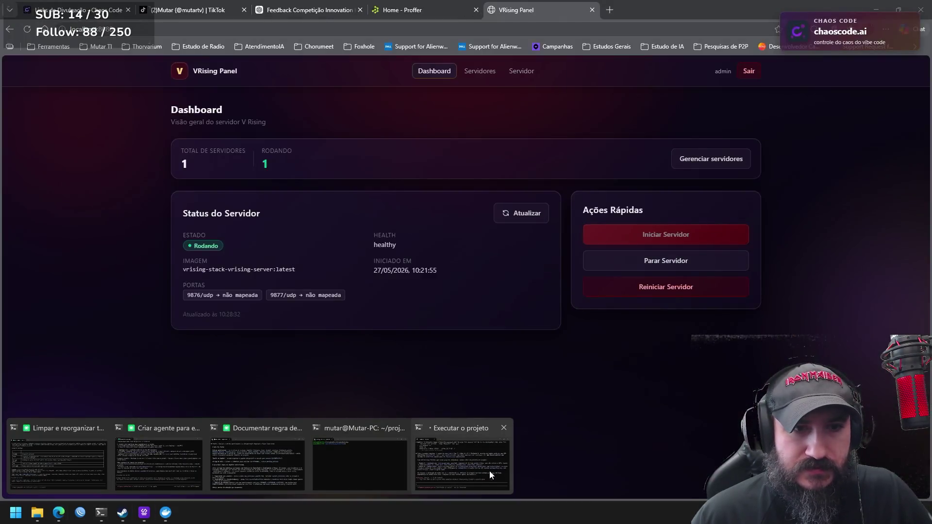
{"action": "left_click", "coordinate": [467, 469]}
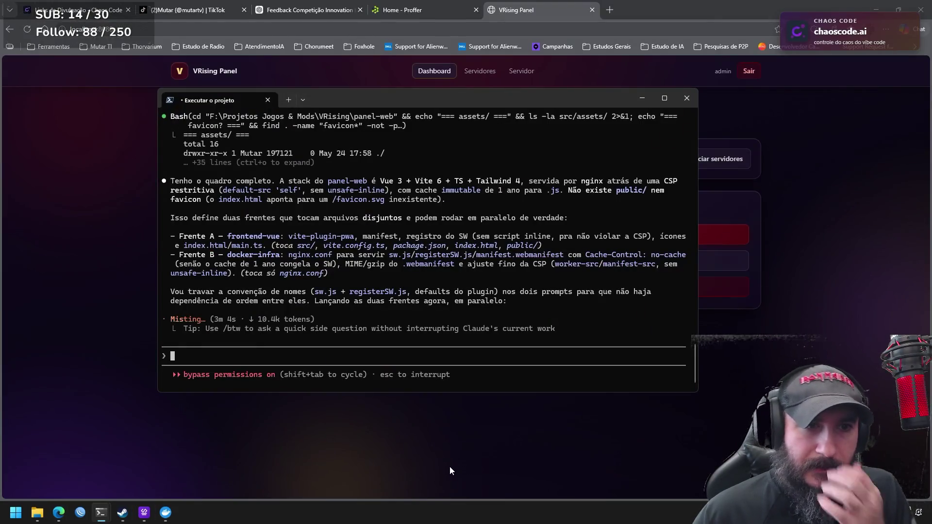
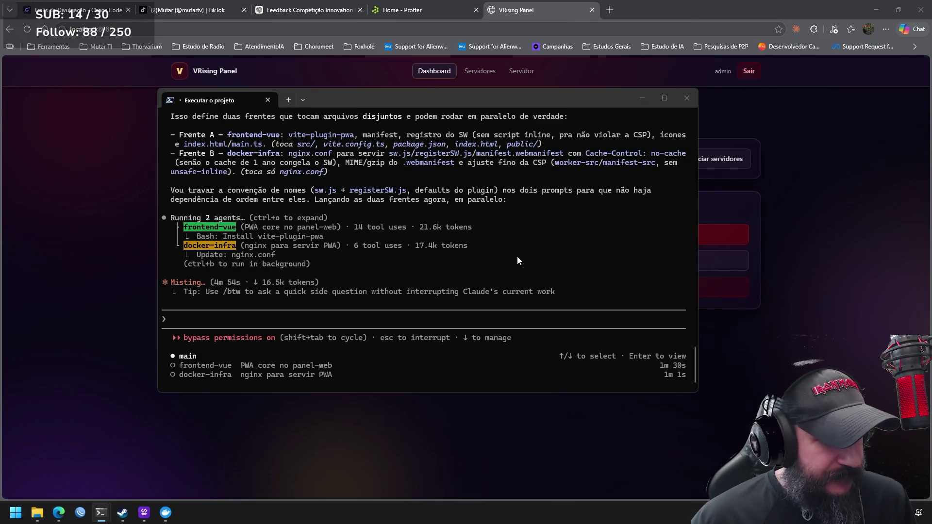
Step: Bring the TikTok profile tab in Edge in front of the Claude Code terminal
{"action": "left_click", "coordinate": [199, 10]}
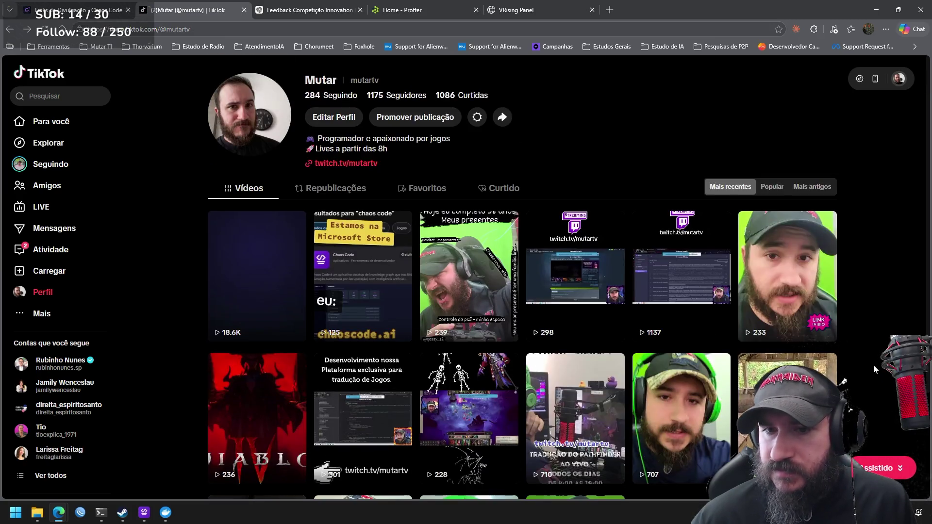
Step: Scroll the profile grid, play the 228-view Pathfinder Lich gameplay video, then close it
{"action": "scroll", "coordinate": [871, 363], "scroll_direction": "down", "scroll_amount": 3}
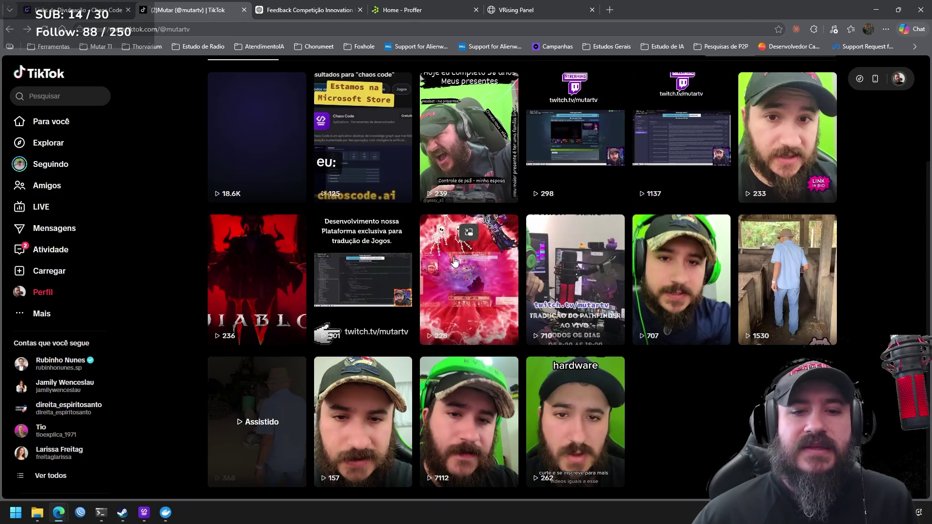
{"action": "left_click", "coordinate": [480, 278]}
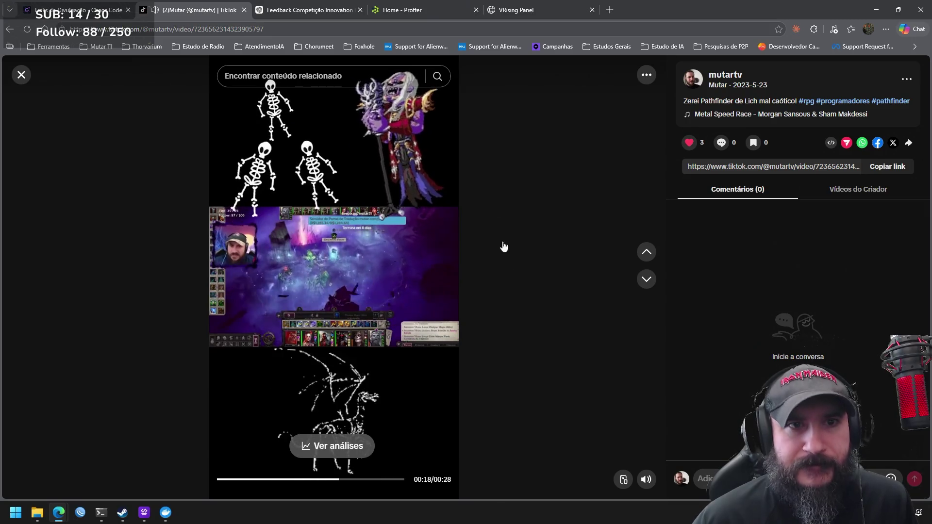
{"action": "left_click", "coordinate": [26, 79]}
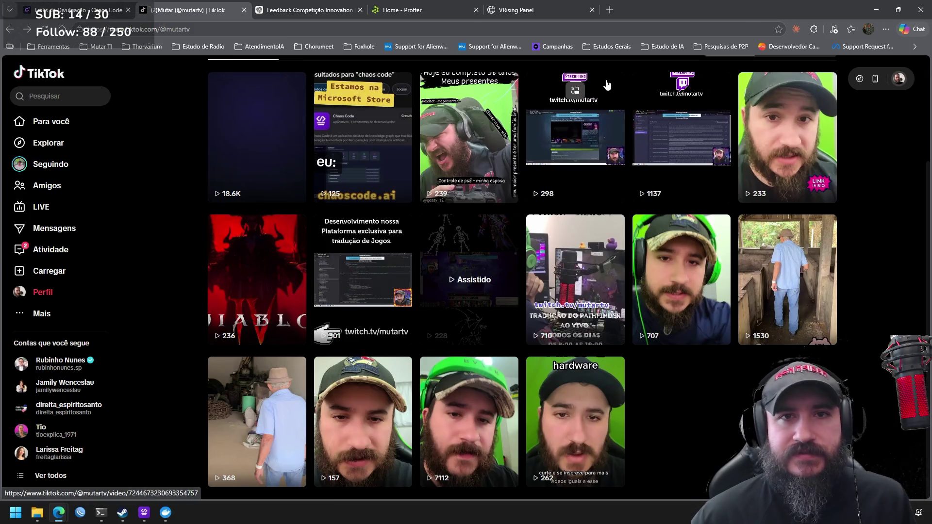
Step: Bring the Chaos Code desktop client's dashboard to the front from the taskbar
{"action": "left_click", "coordinate": [143, 513]}
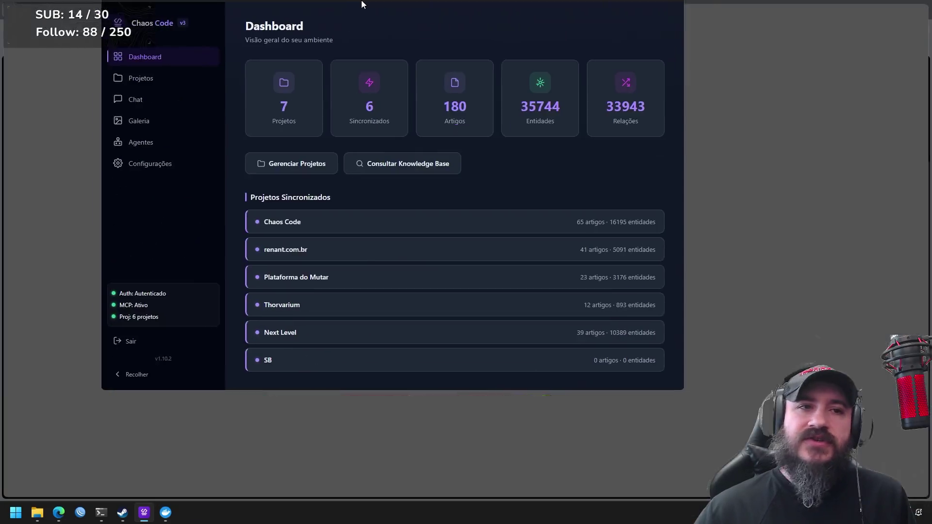
Step: Maximize the Chaos Code client dashboard, then maximize the Edge window showing the web Projects list
{"action": "double_click", "coordinate": [420, 7]}
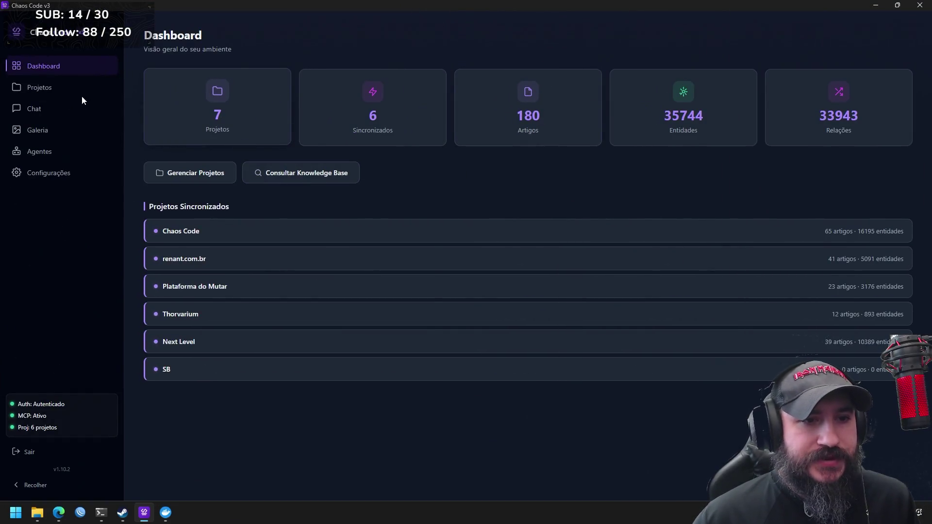
{"action": "mouse_move", "coordinate": [57, 519]}
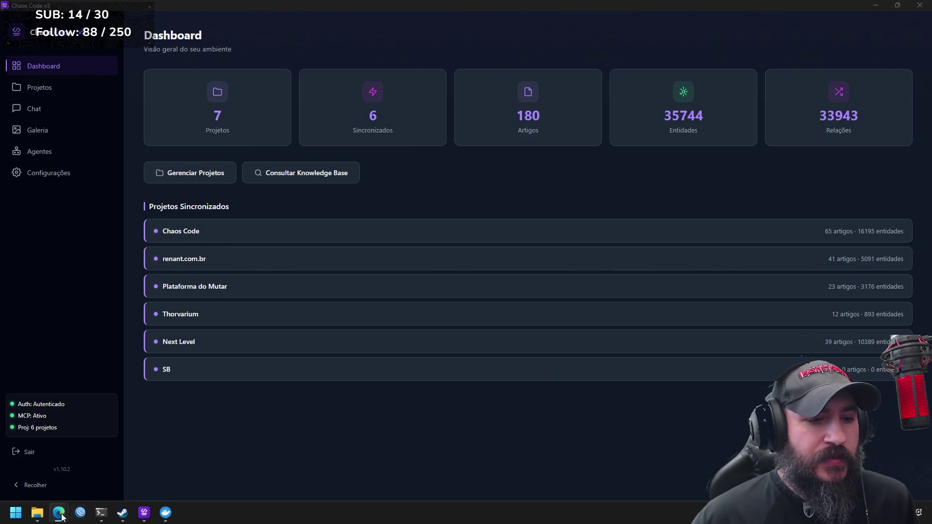
{"action": "mouse_move", "coordinate": [348, 459]}
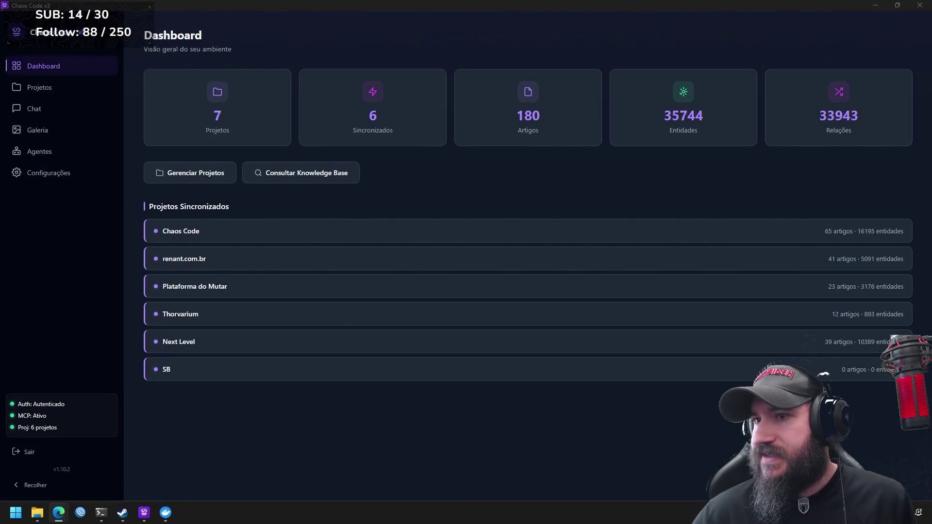
{"action": "left_click_drag", "start_coordinate": [399, 58], "coordinate": [399, 10]}
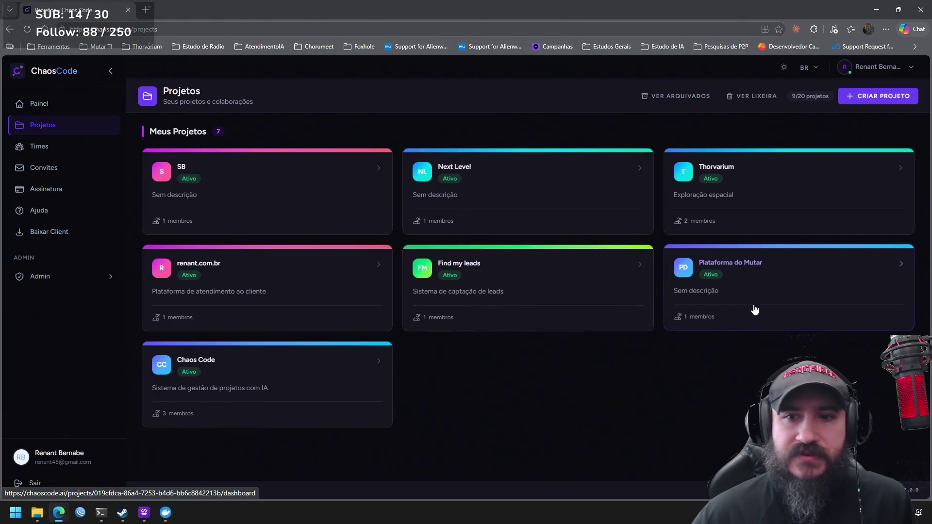
Step: Open Plataforma do Mutar, review its sprints, and open the Forja multiplayer Kanban task
{"action": "left_click", "coordinate": [755, 269]}
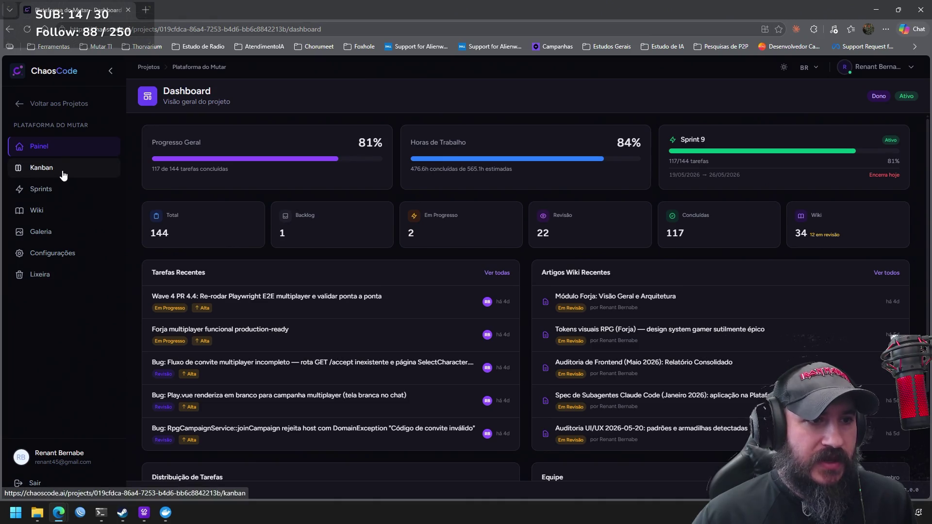
{"action": "left_click", "coordinate": [67, 197]}
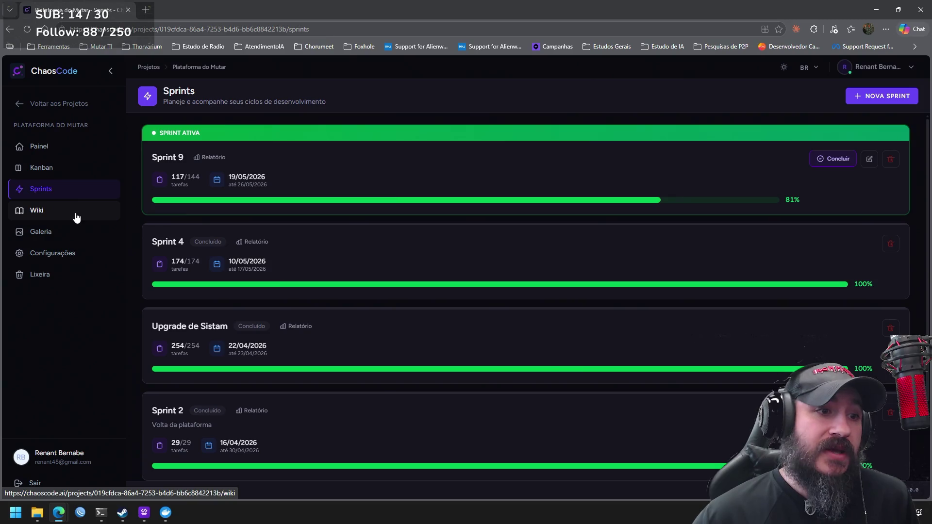
{"action": "left_click", "coordinate": [76, 217]}
{"action": "left_click", "coordinate": [70, 170]}
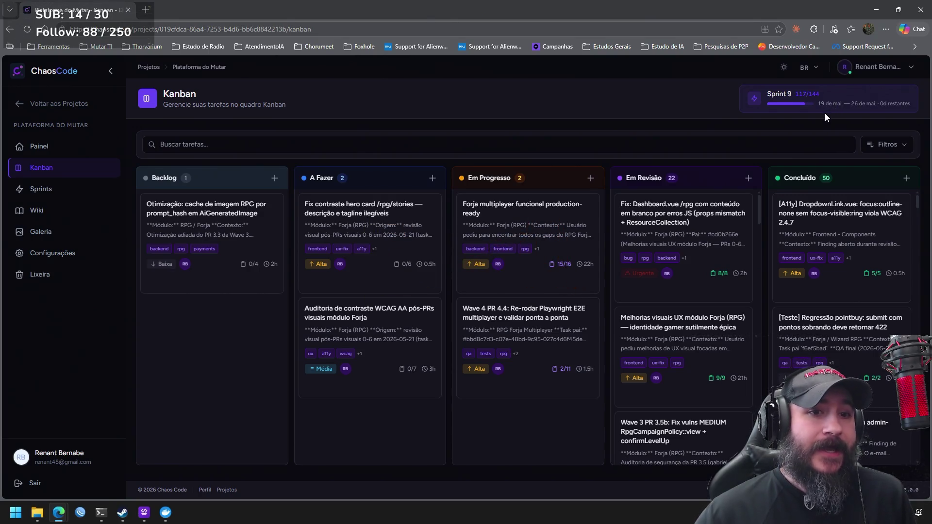
{"action": "left_click", "coordinate": [525, 207]}
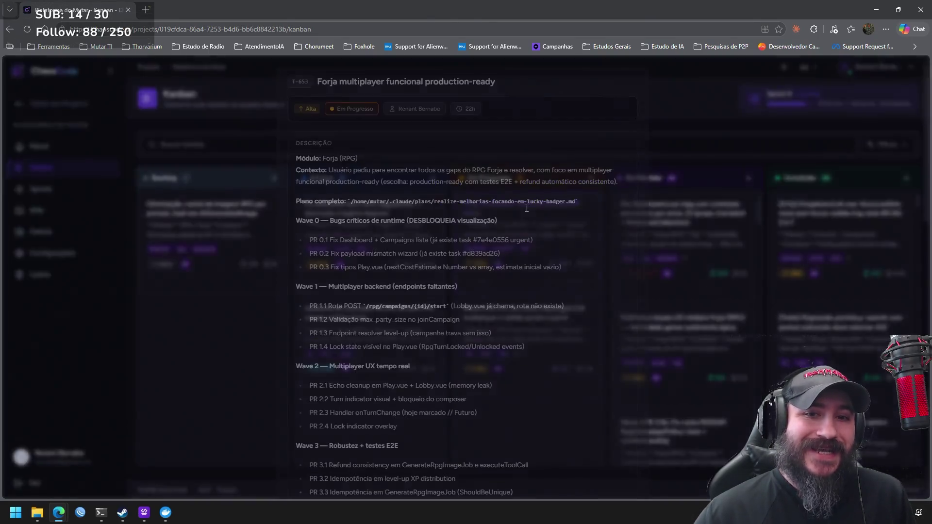
Step: Check the task's 15/16 checklist, browse the project wiki, then return to the desktop client dashboard
{"action": "scroll", "coordinate": [526, 208], "scroll_direction": "down", "scroll_amount": 10}
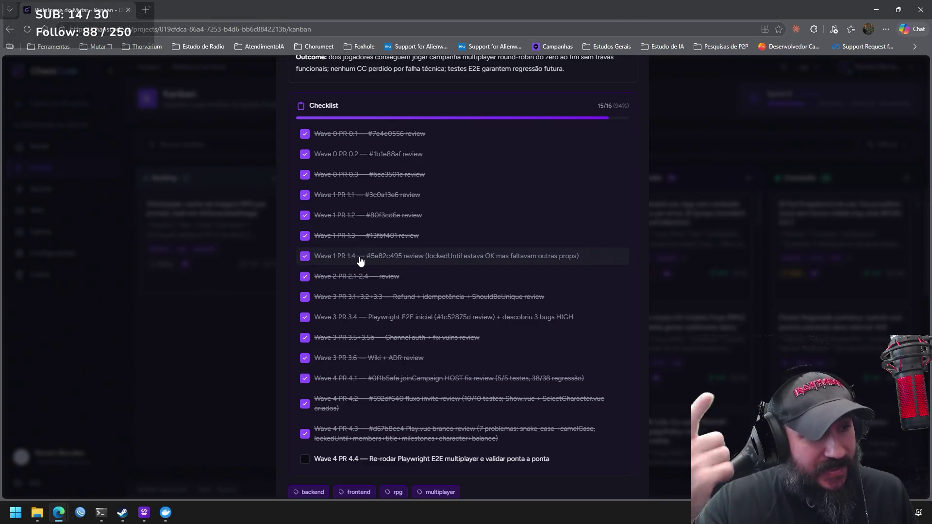
{"action": "left_click", "coordinate": [214, 301]}
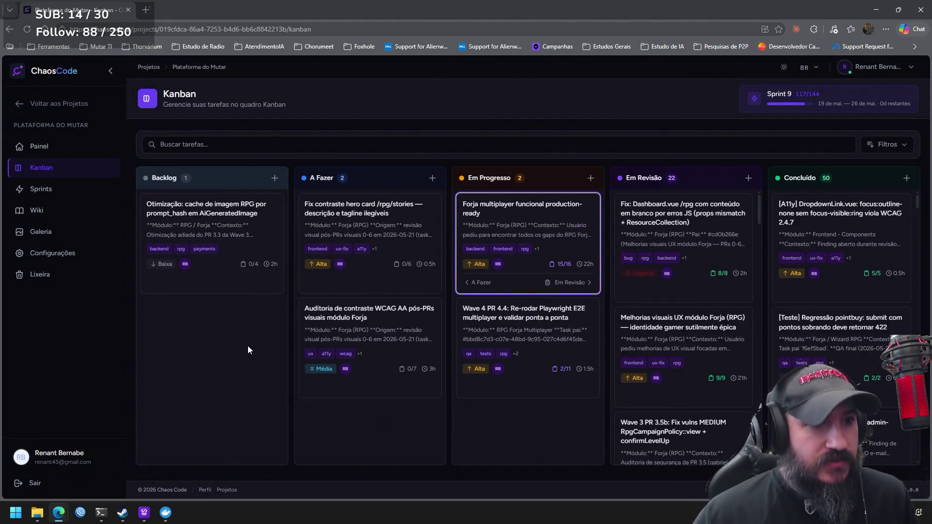
{"action": "left_click", "coordinate": [85, 216]}
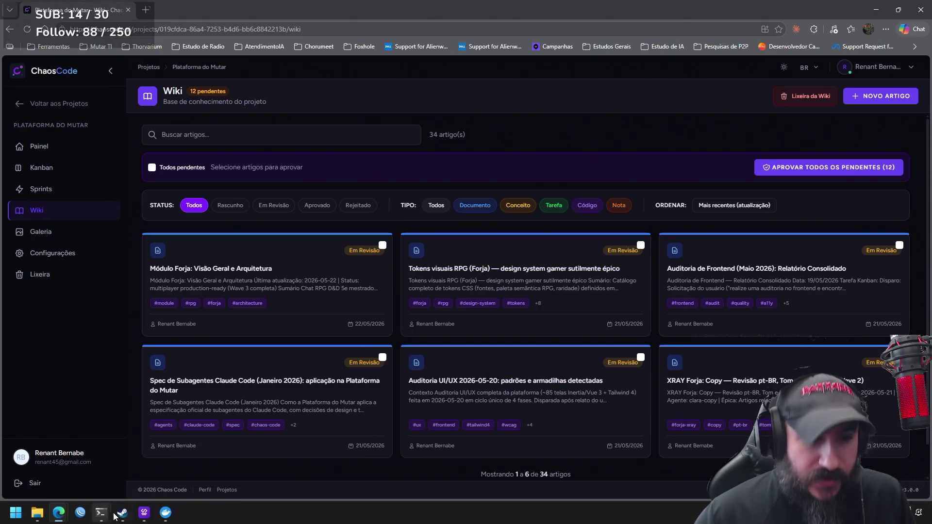
{"action": "left_click", "coordinate": [145, 517]}
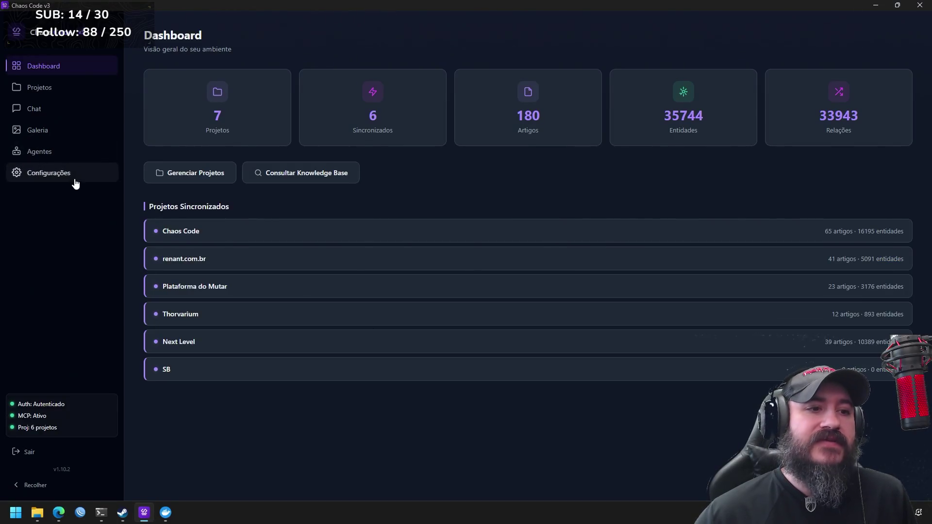
Step: In Configurações > Inteligência Artificial, switch Modo de Operação from Gemini to OpenAI and select the Endpoint URL
{"action": "left_click", "coordinate": [75, 183]}
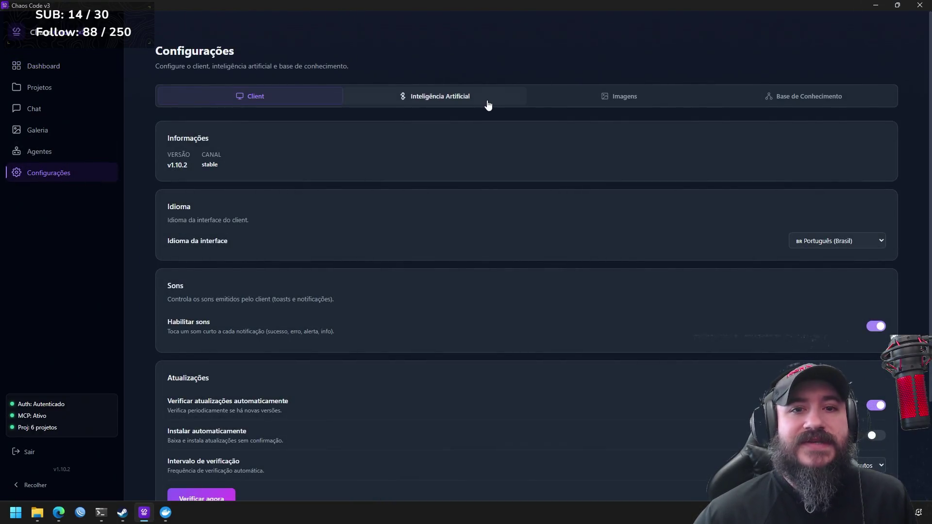
{"action": "left_click", "coordinate": [487, 106]}
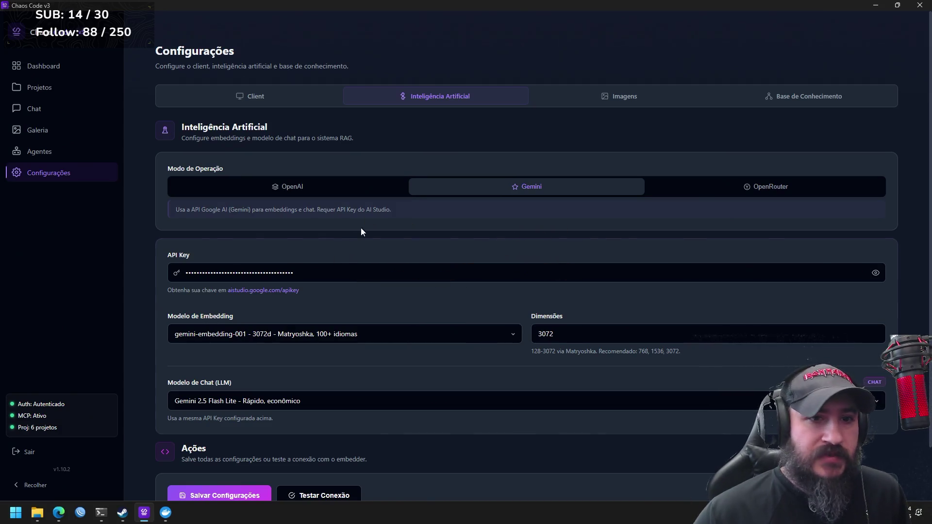
{"action": "left_click", "coordinate": [286, 190]}
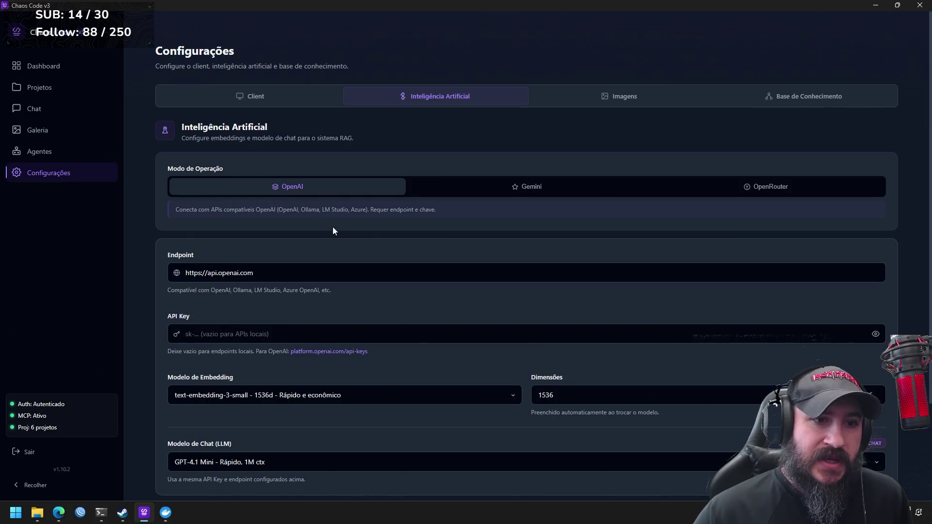
{"action": "triple_click", "coordinate": [238, 270]}
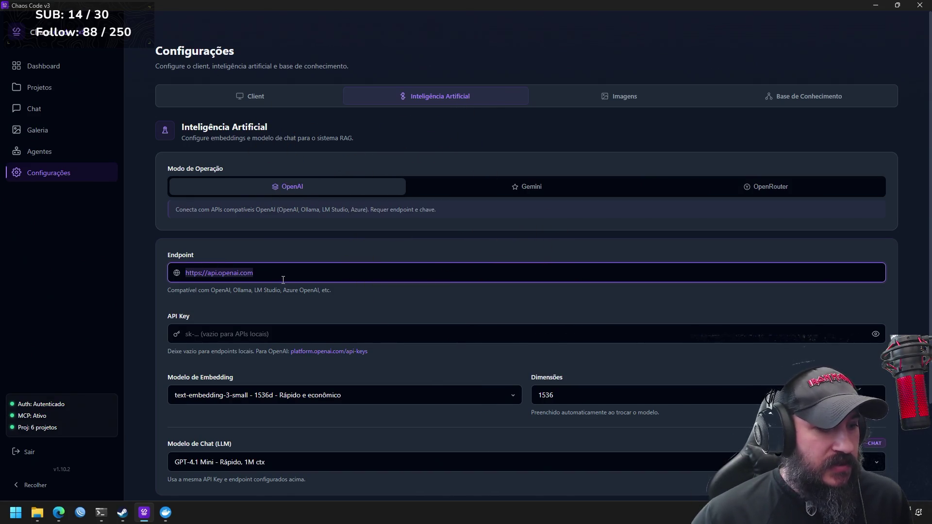
{"action": "left_click", "coordinate": [59, 517]}
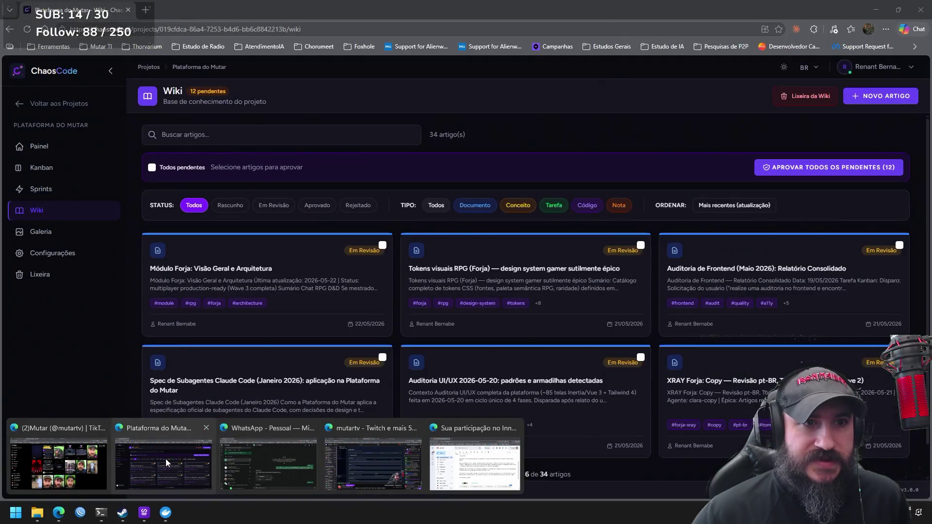
Step: Return to the project wiki window in Edge and search 'iteilm' in a new tab
{"action": "left_click", "coordinate": [165, 459]}
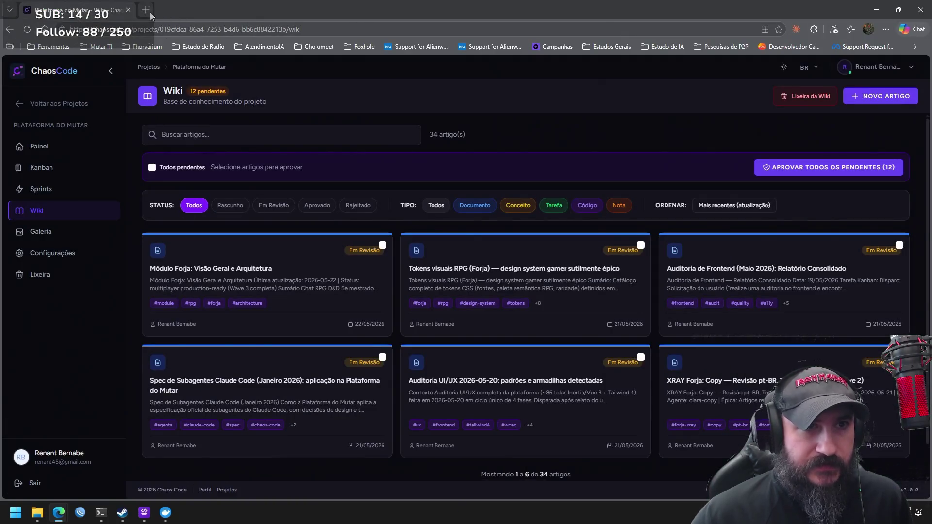
{"action": "left_click", "coordinate": [150, 12]}
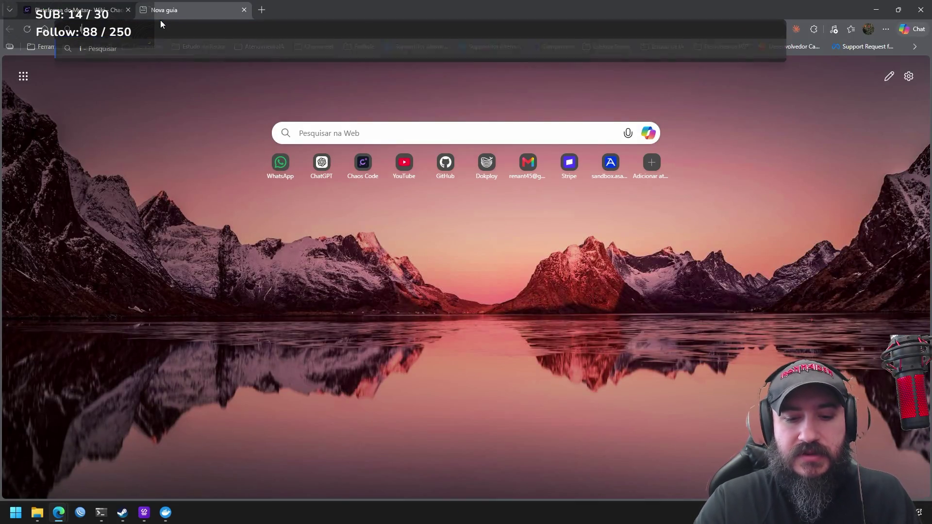
{"action": "type", "text": "iteilm"}
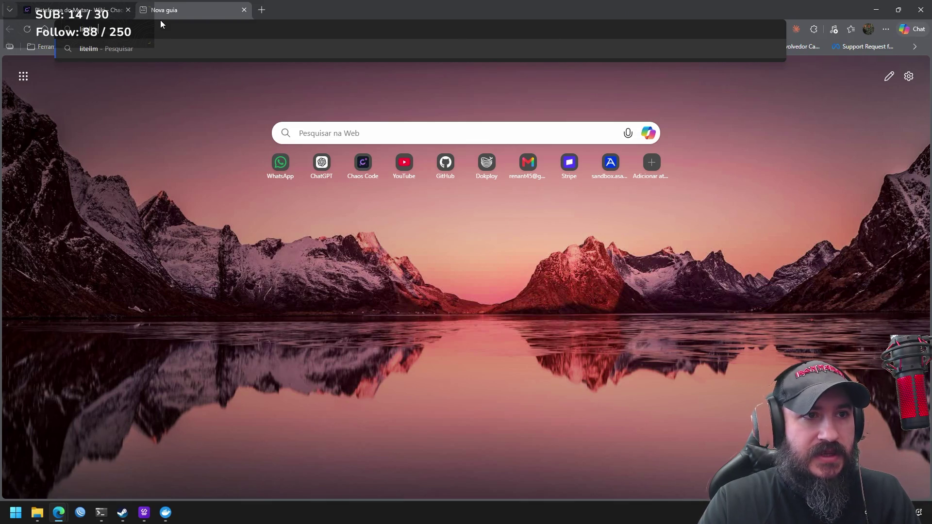